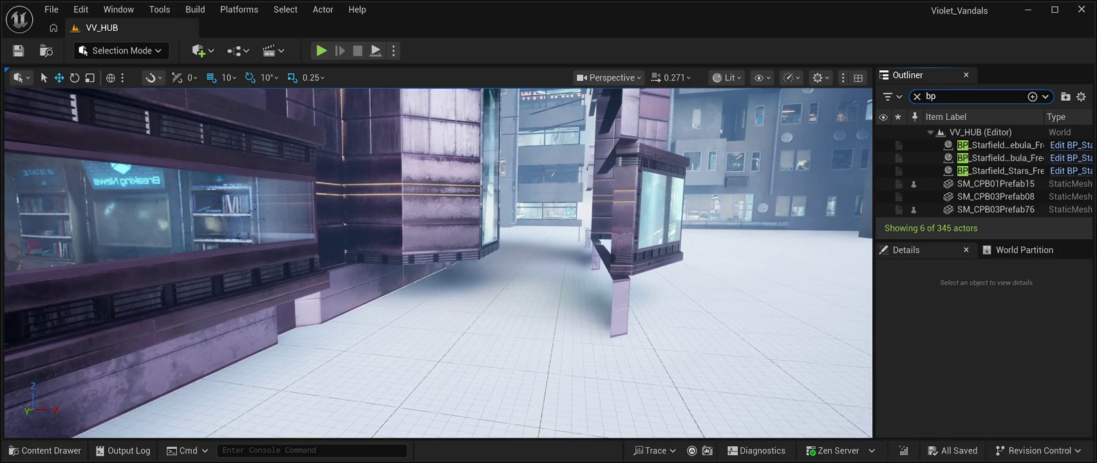
Run a brief playtest, fly toward the purple buildings, then open World Settings to view World Partition
key(alt+p)
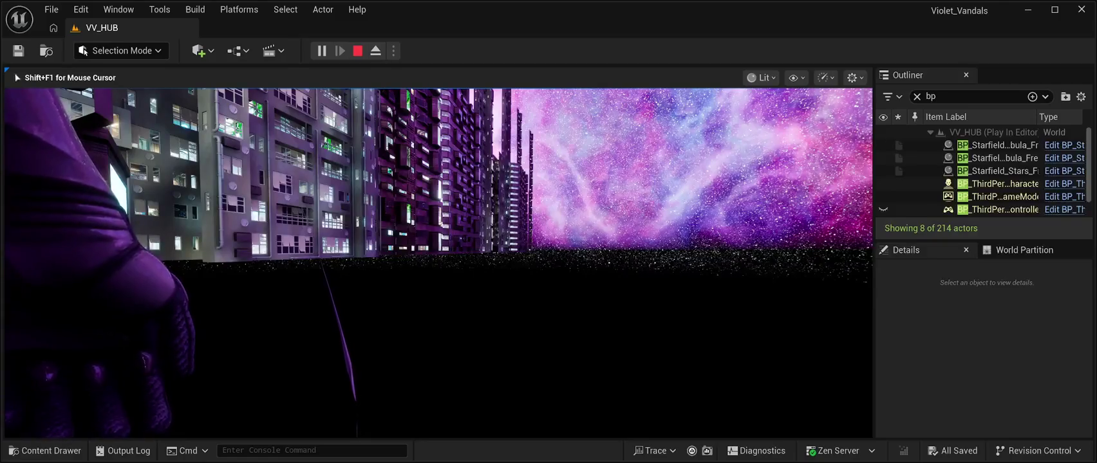
key(Escape)
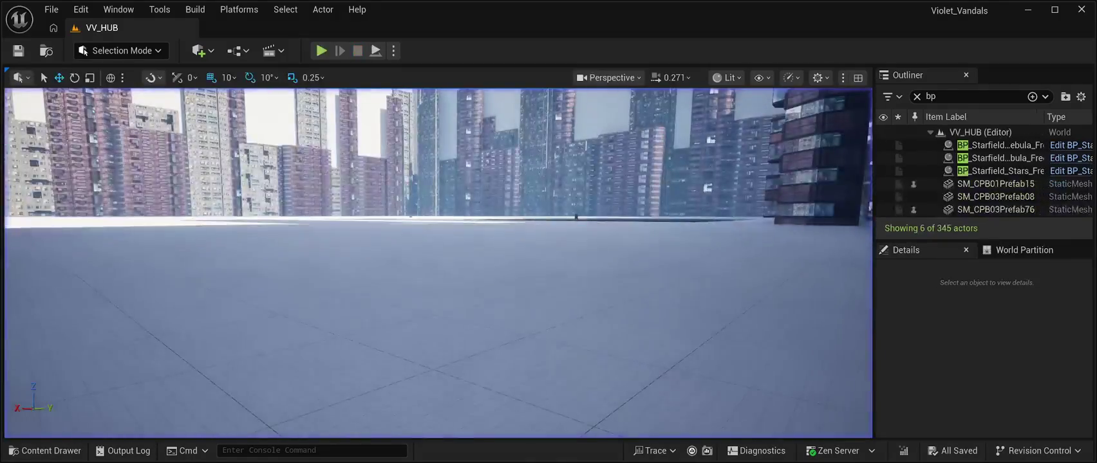
key(w)
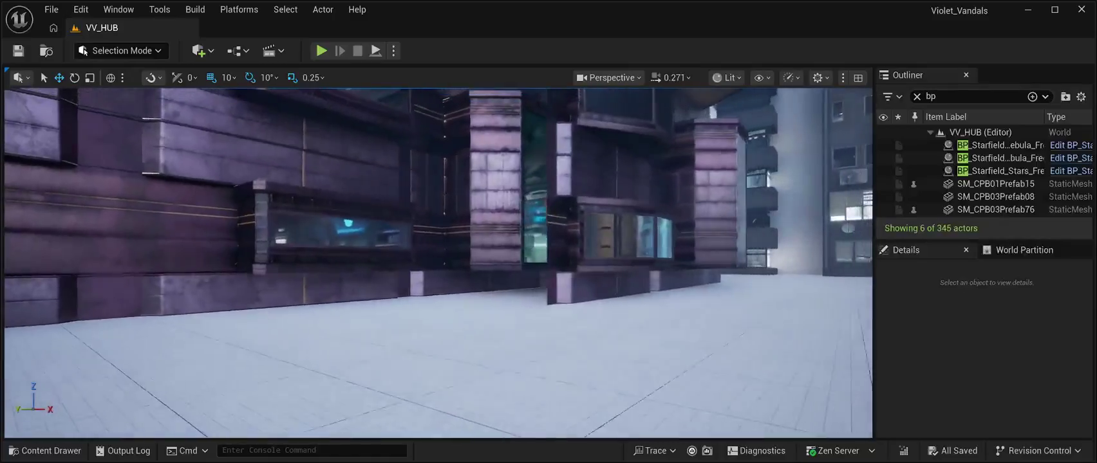
key(w)
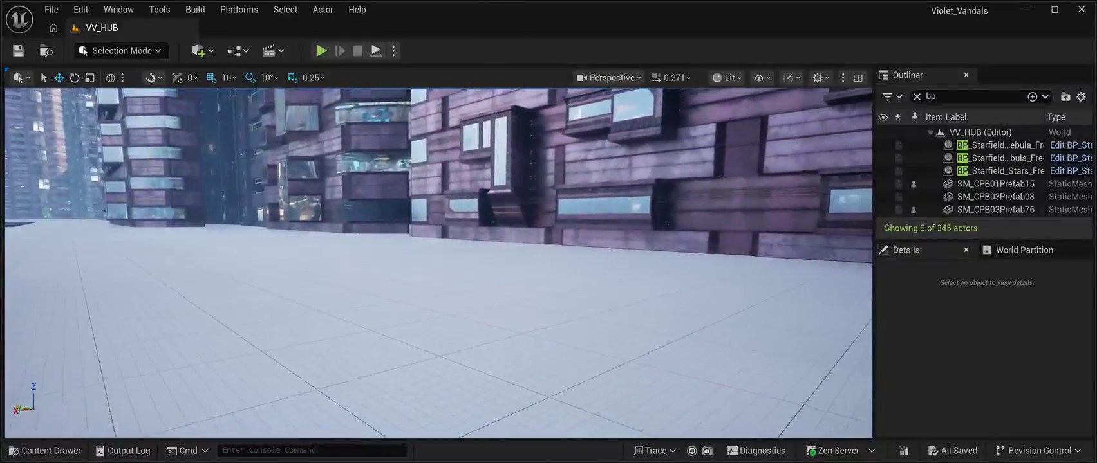
key(w)
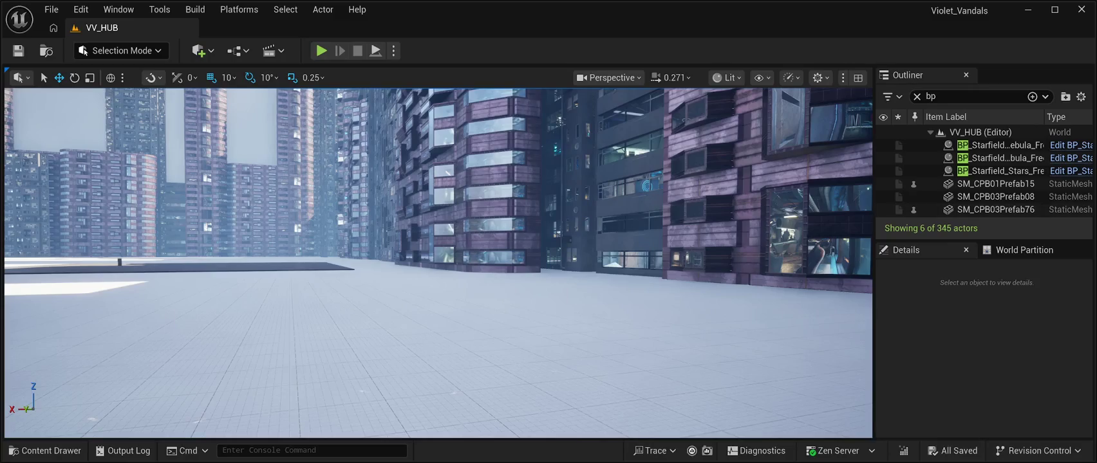
click(195, 9)
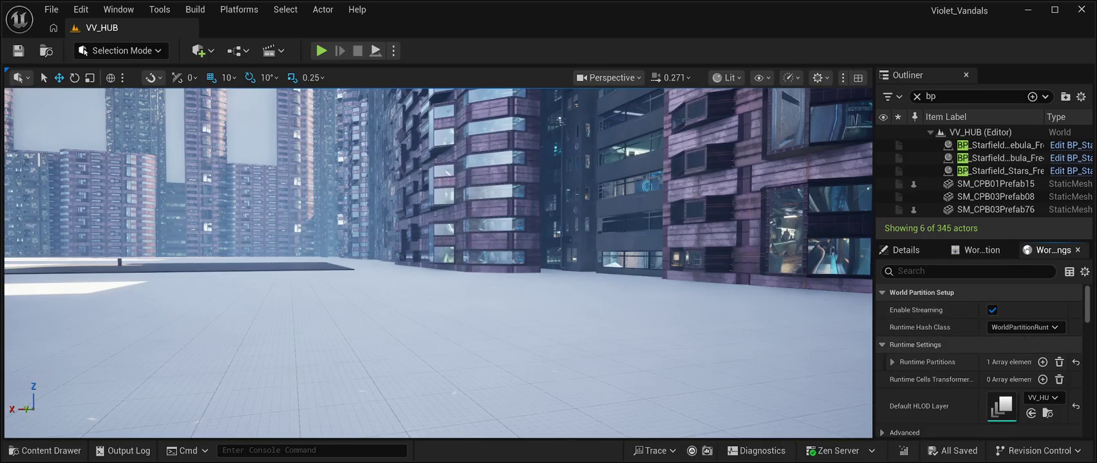
scroll(978, 360, down, 1)
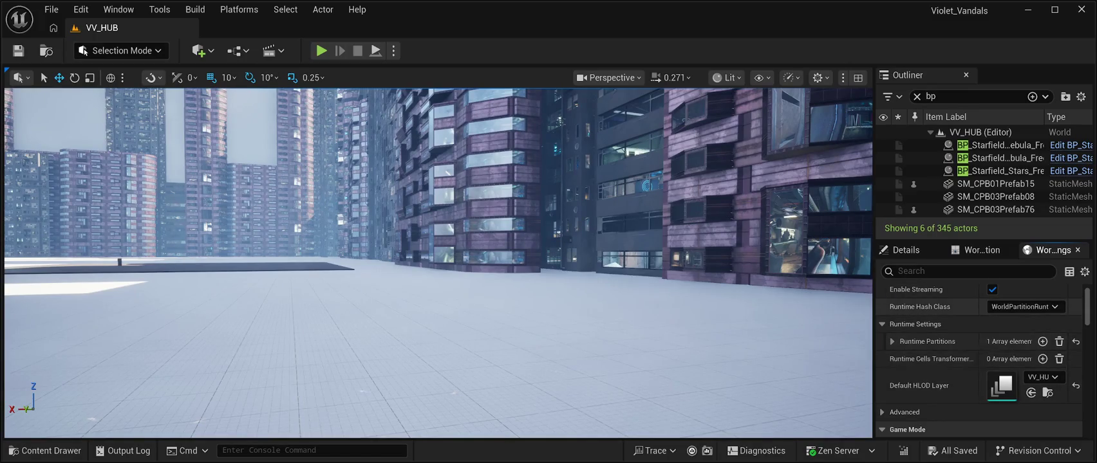
Scroll World Settings up and down to check the GameMode Override, now back at None
scroll(979, 359, down, 4)
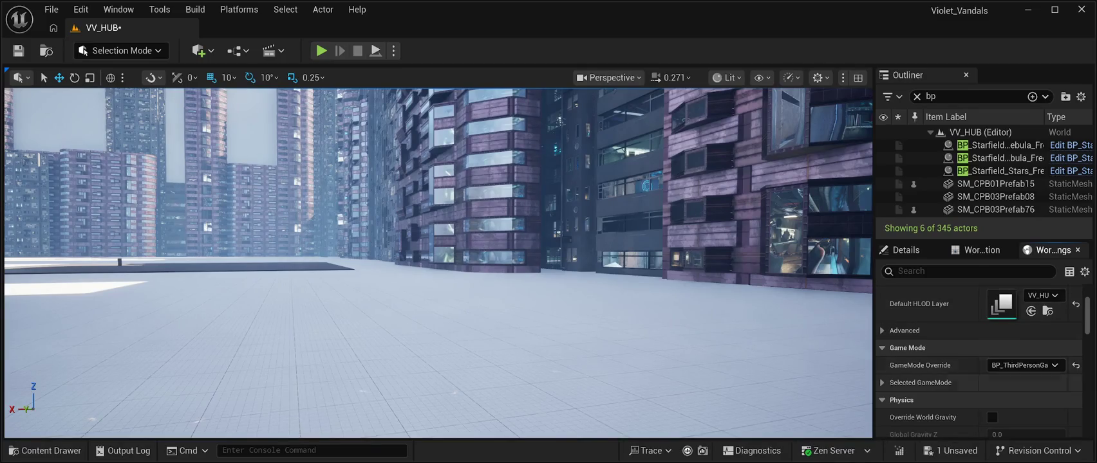
scroll(978, 360, down, 2)
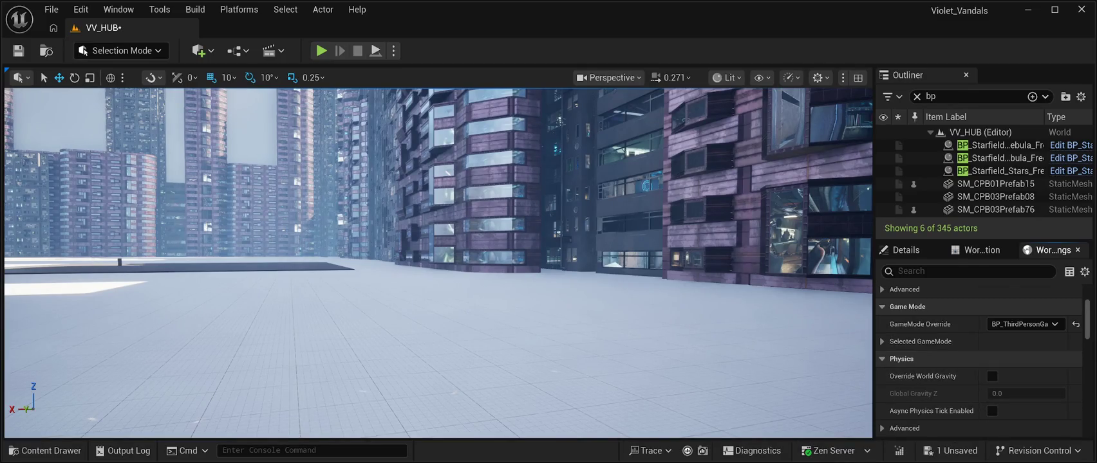
scroll(978, 360, up, 4)
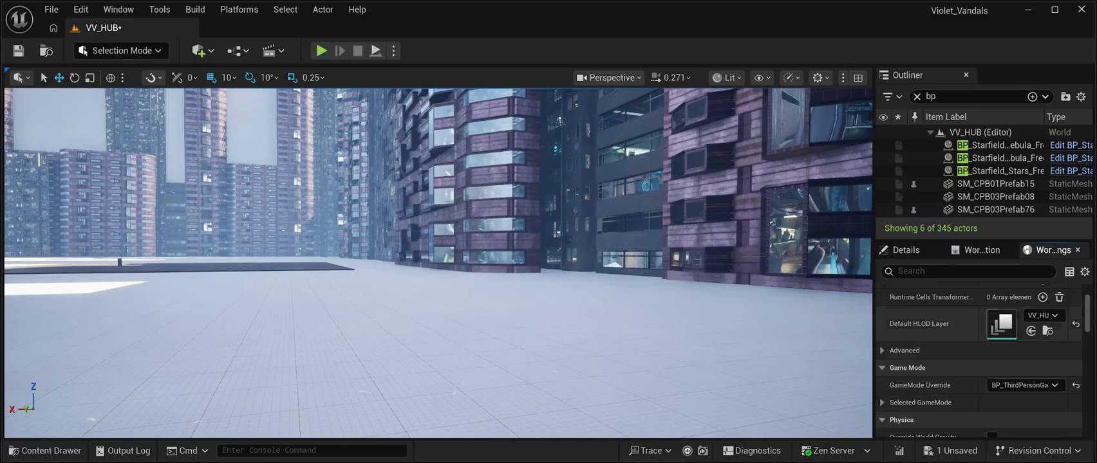
scroll(978, 357, up, 3)
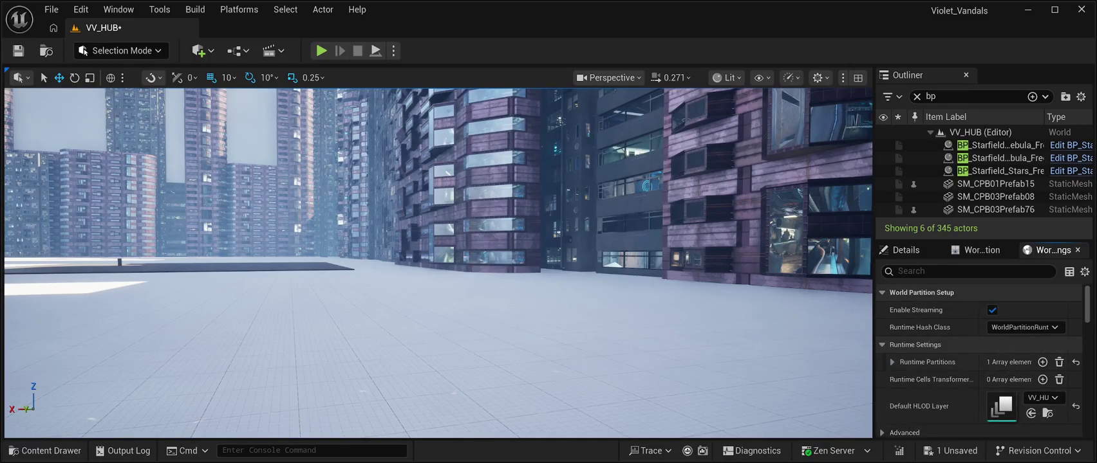
scroll(978, 360, down, 4)
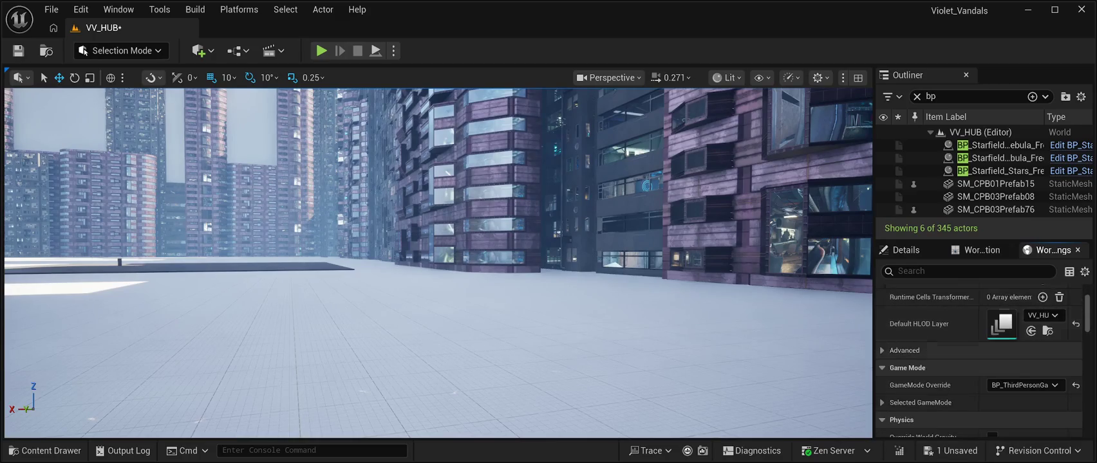
scroll(978, 360, down, 1)
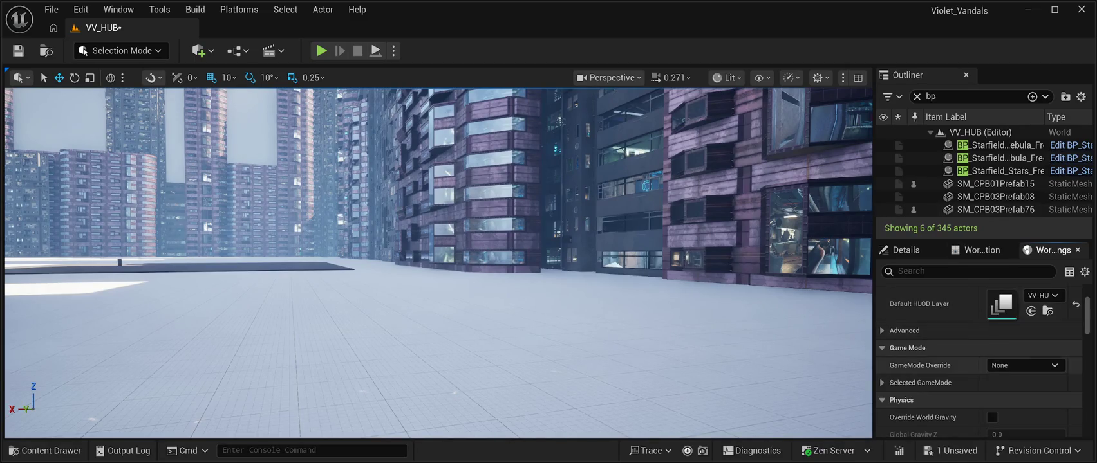
scroll(978, 362, down, 3)
scroll(979, 362, down, 3)
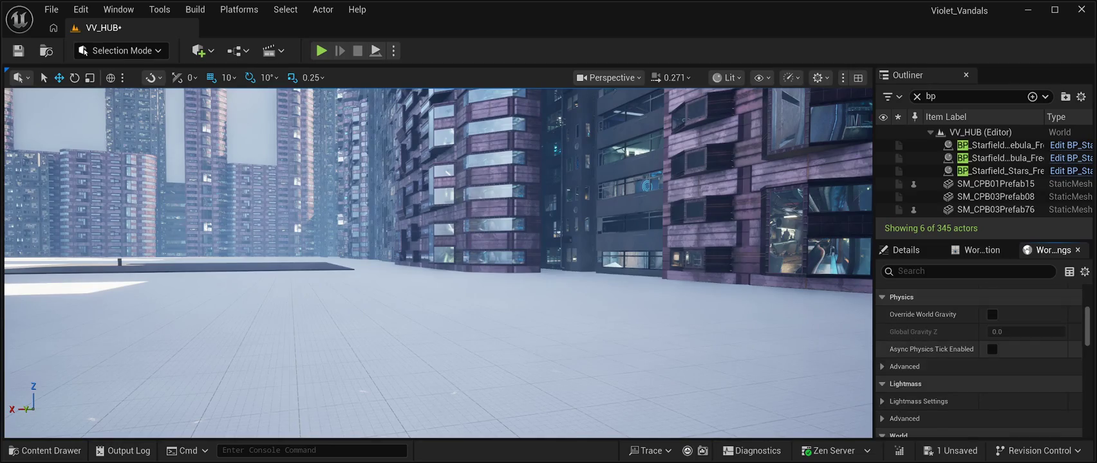
scroll(978, 360, down, 3)
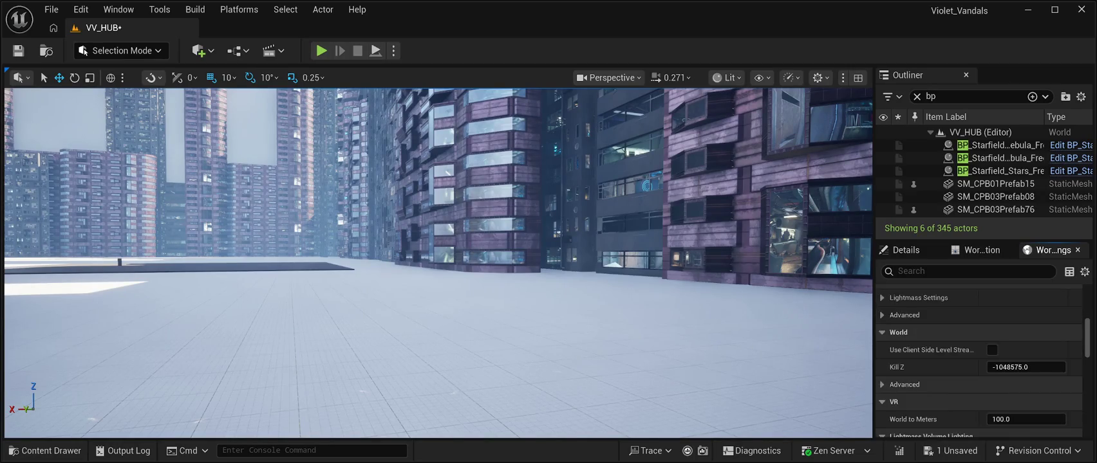
scroll(978, 360, down, 10)
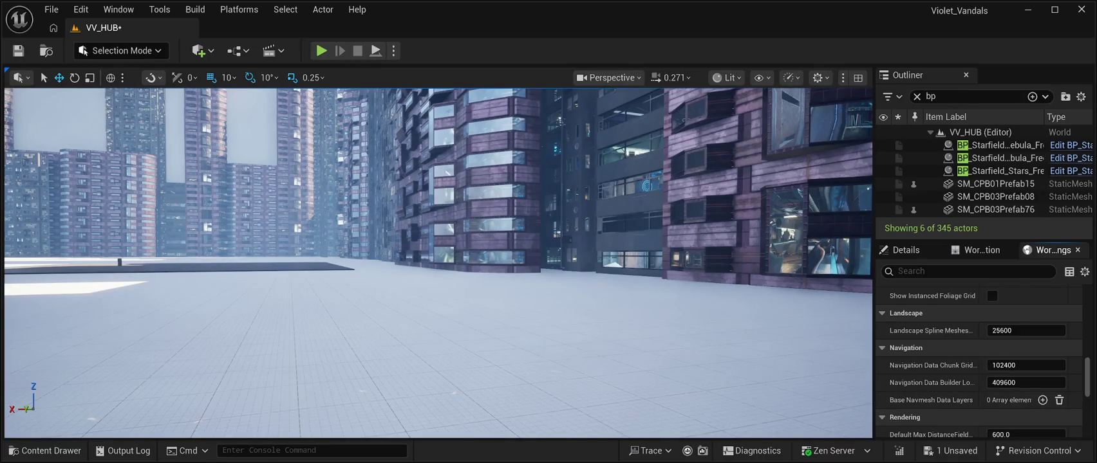
scroll(978, 360, down, 3)
scroll(978, 360, up, 10)
scroll(978, 361, up, 6)
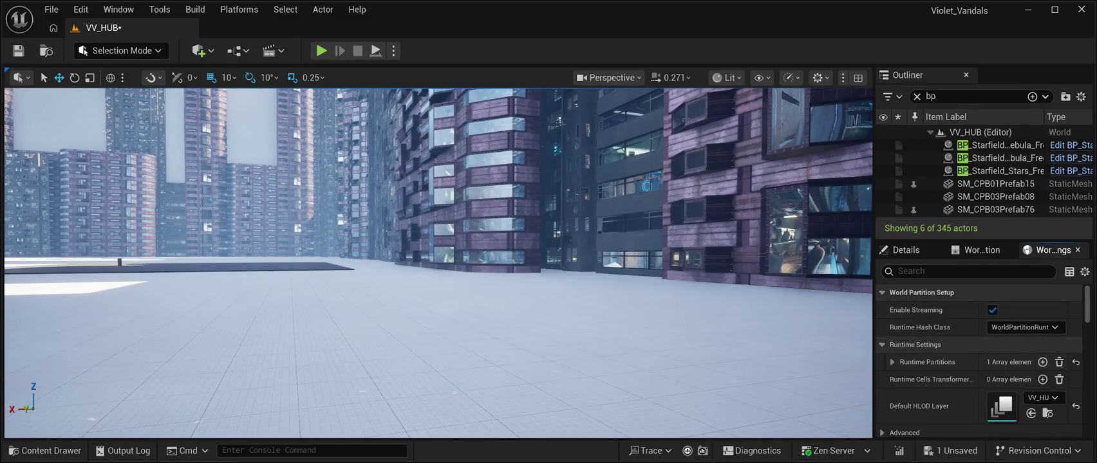
scroll(978, 360, down, 4)
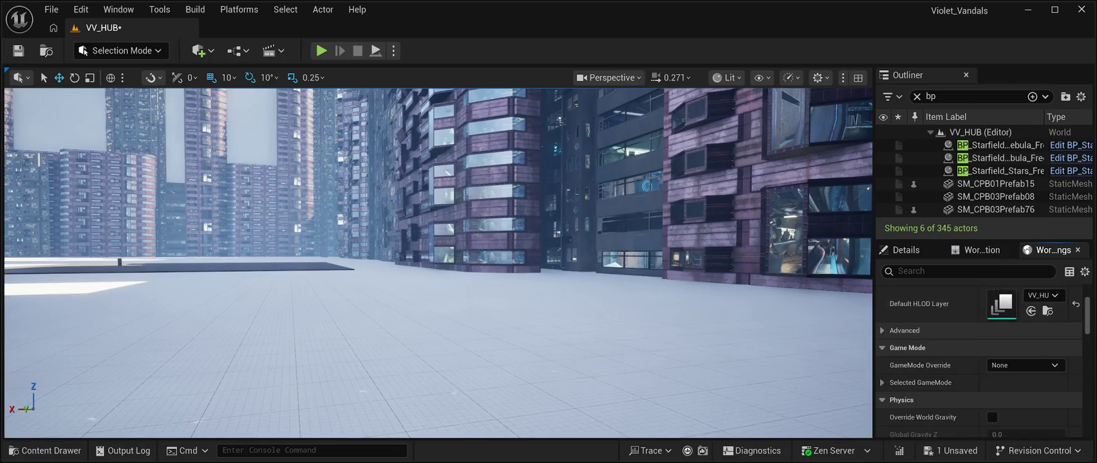
Expand the advanced streaming options and Selected GameMode to show the game mode's classes
click(904, 331)
scroll(978, 360, down, 2)
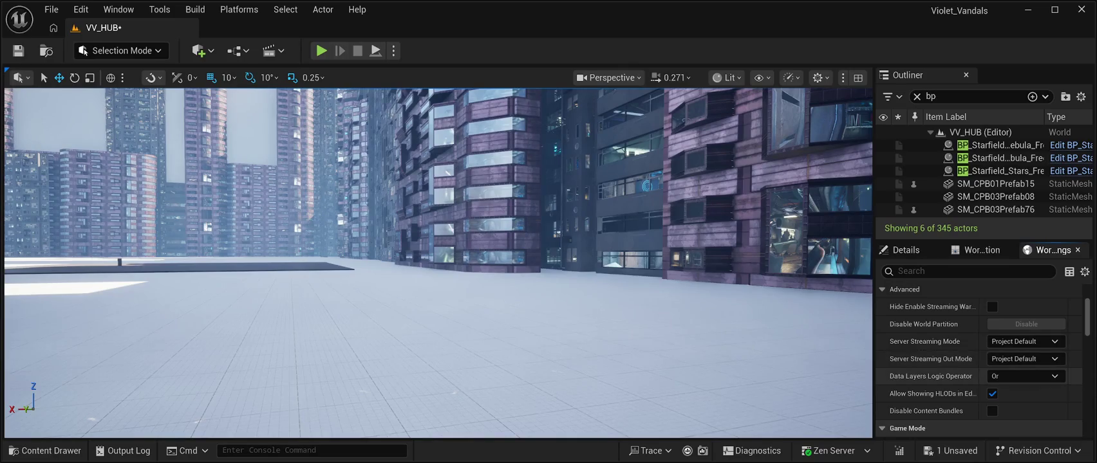
scroll(979, 358, down, 3)
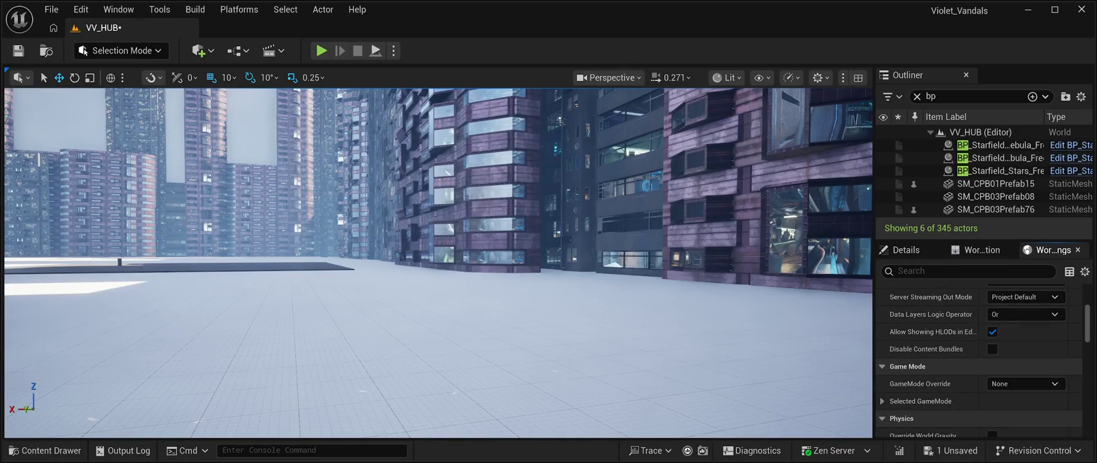
scroll(978, 358, down, 1)
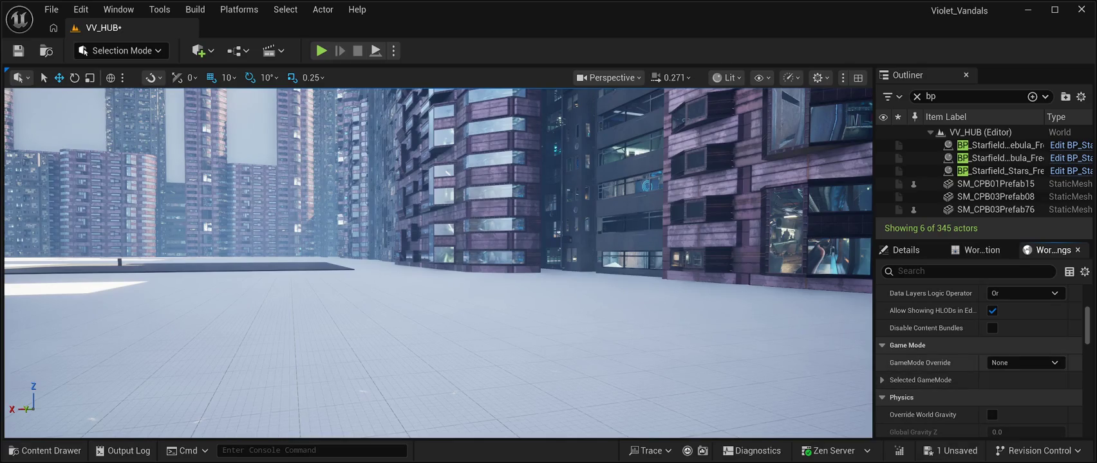
click(882, 380)
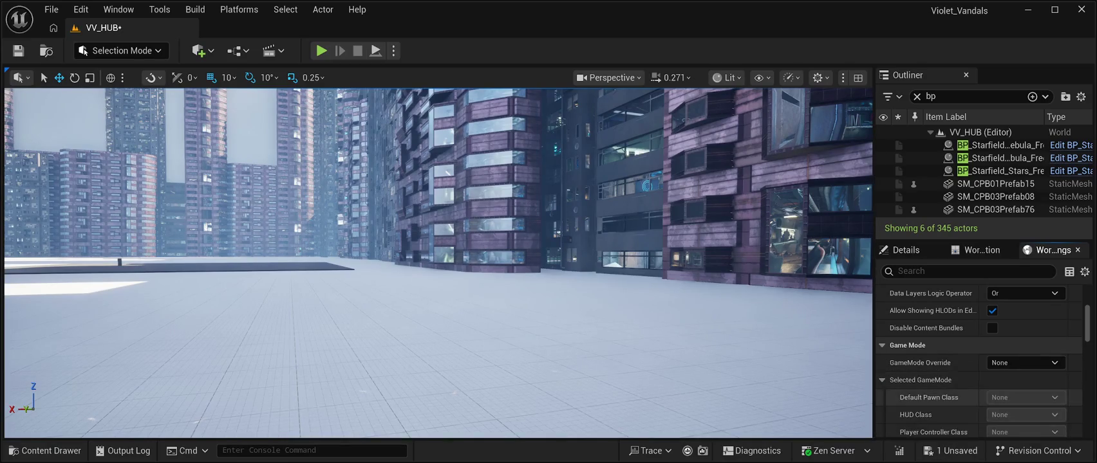
scroll(978, 360, down, 2)
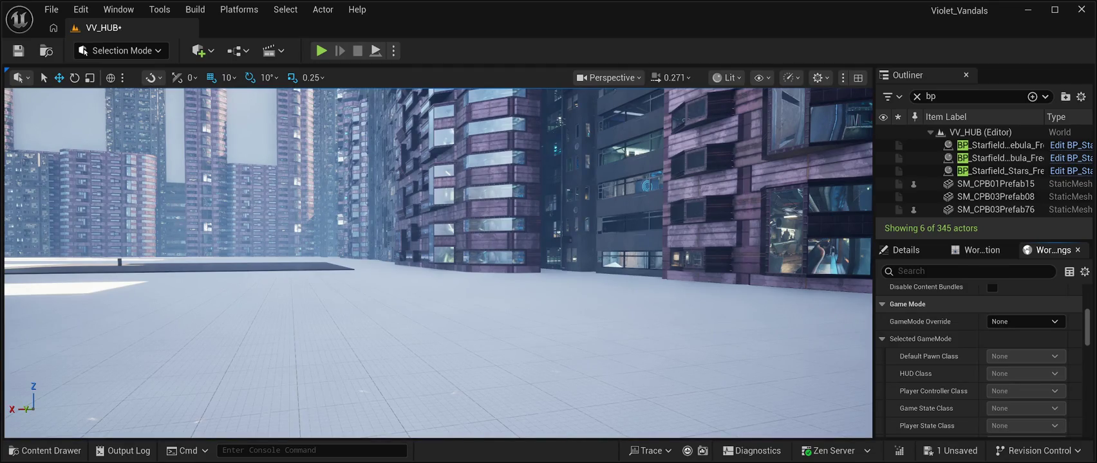
Set GameMode Override to BP_ThirdPersonGameMode, save VV_HUB, and start a playtest
click(1024, 322)
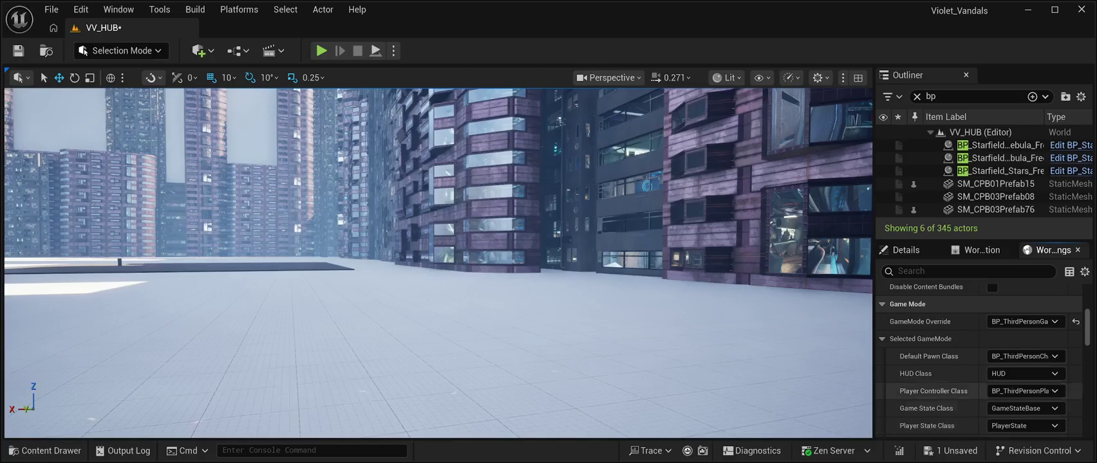
click(18, 50)
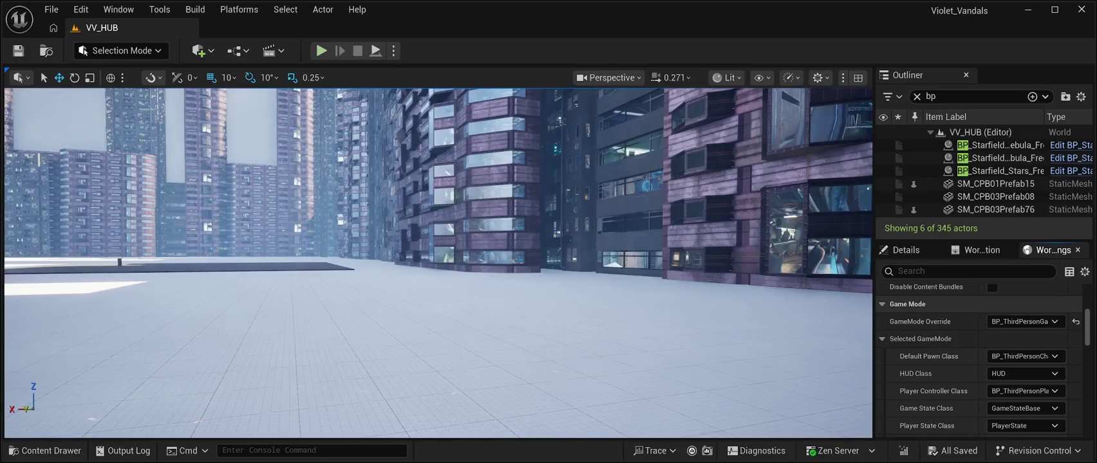
click(321, 51)
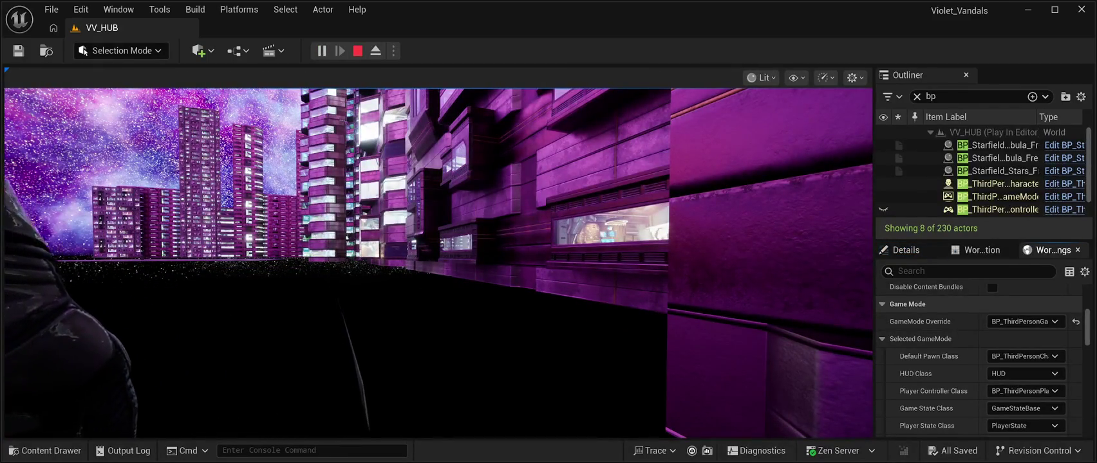
Walk the third-person character around the purple hub, then stop the playtest
click(438, 257)
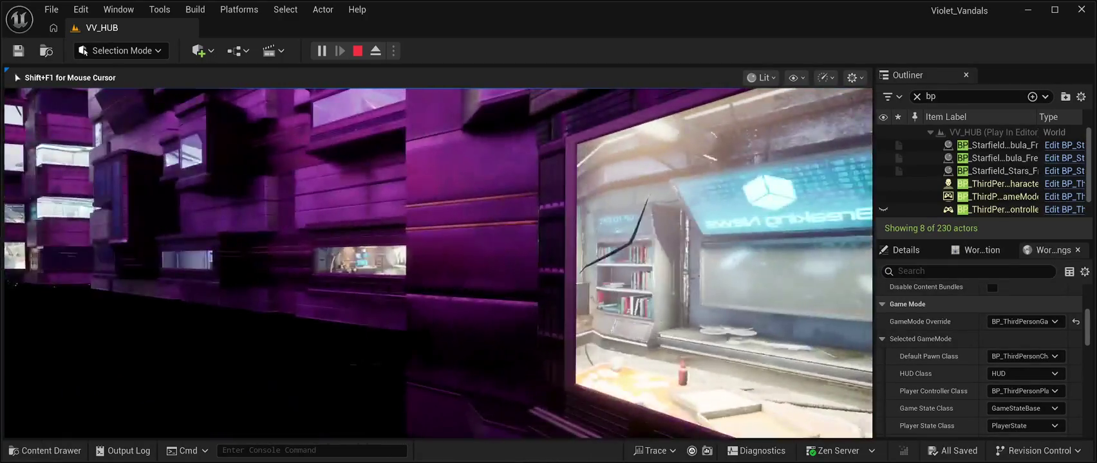
key(Escape)
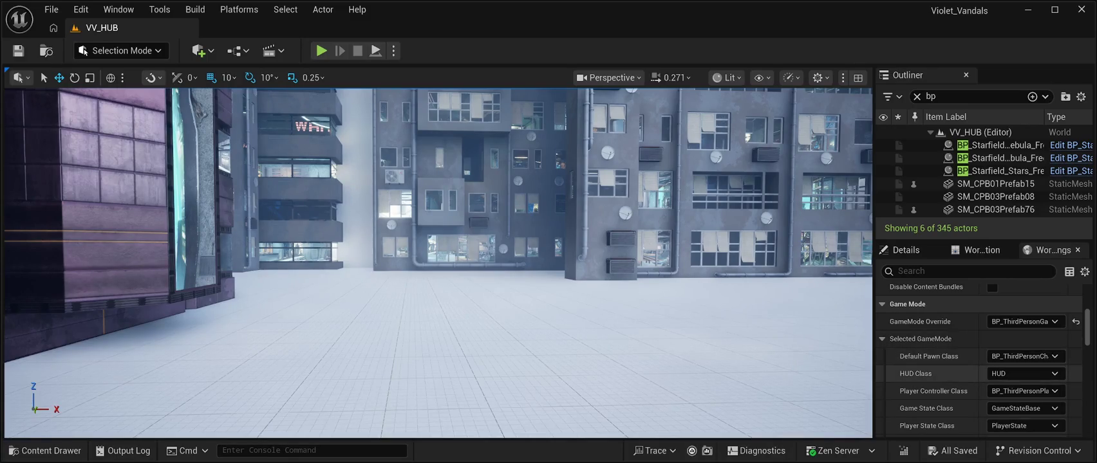
Review the Selected GameMode classes, then open the Content Drawer at the ThirdPerson blueprints
scroll(965, 406, down, 2)
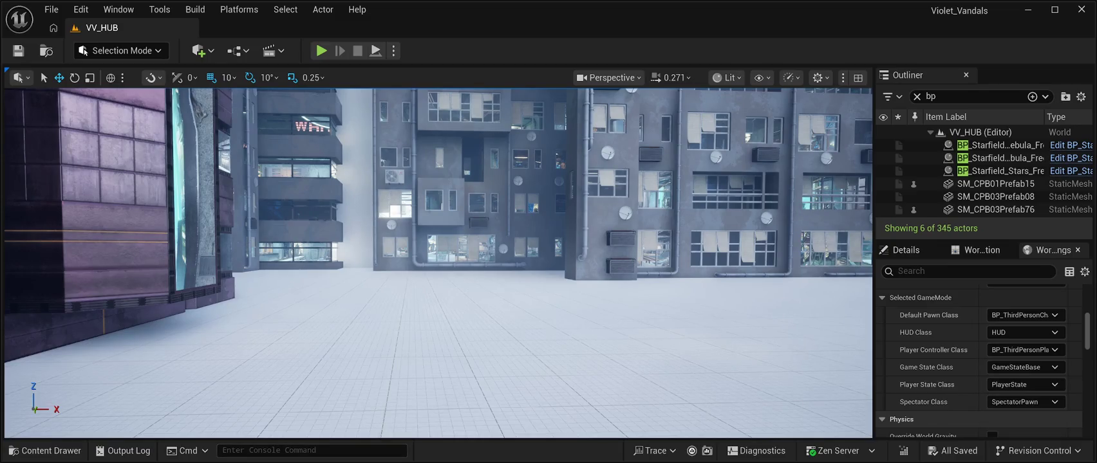
click(44, 450)
Select BP_ThirdPersonCharacter, close the Content Drawer, and browse the Tools menu
click(199, 256)
key(ctrl+space)
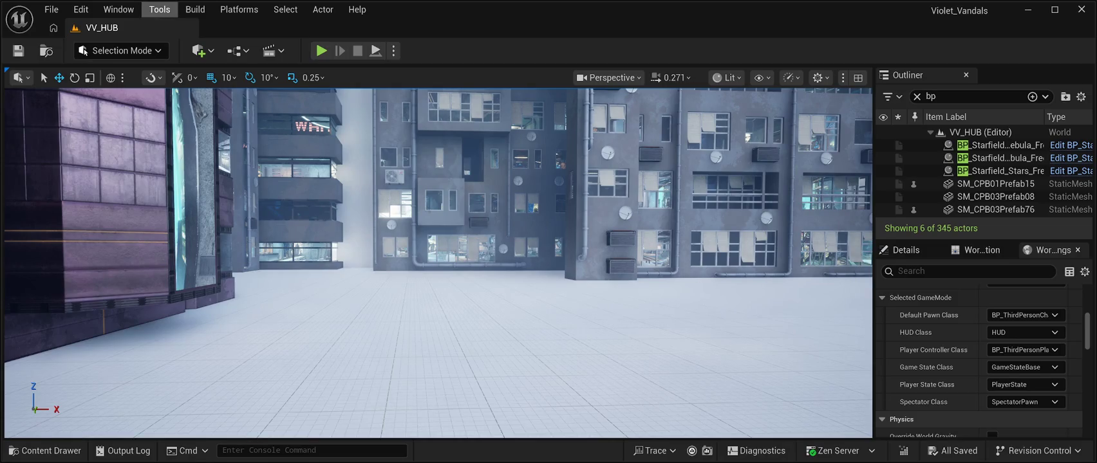
click(159, 9)
mouse_move(119, 9)
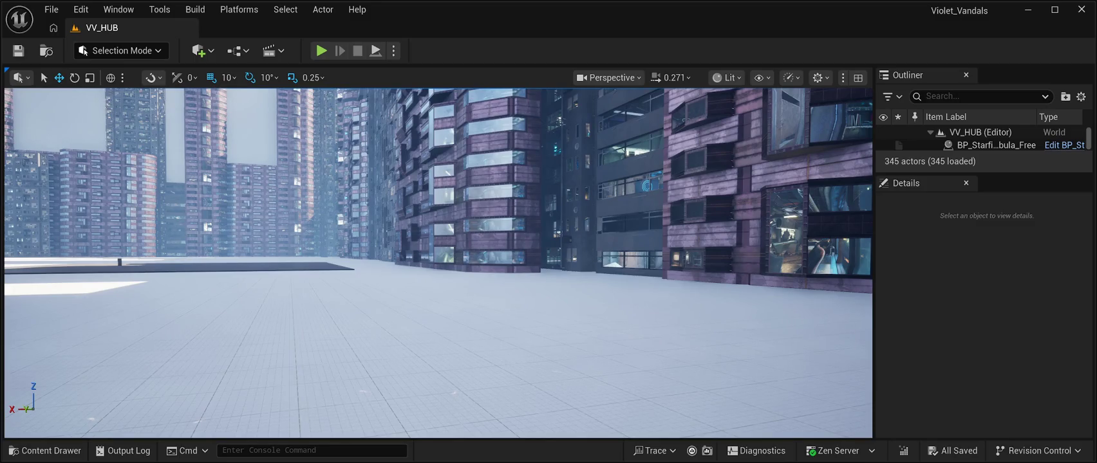
Move road slab SM_RoadModuleVP16x_01 beside the buildings, to -14390, -15198, 0
mouse_move(437, 257)
mouse_down()
mouse_move(274, 257)
mouse_move(348, 258)
mouse_move(336, 258)
mouse_up()
click(579, 243)
drag(1015, 331, 997, 331)
mouse_move(438, 257)
mouse_down()
mouse_move(437, 225)
mouse_move(502, 212)
mouse_move(444, 216)
mouse_up()
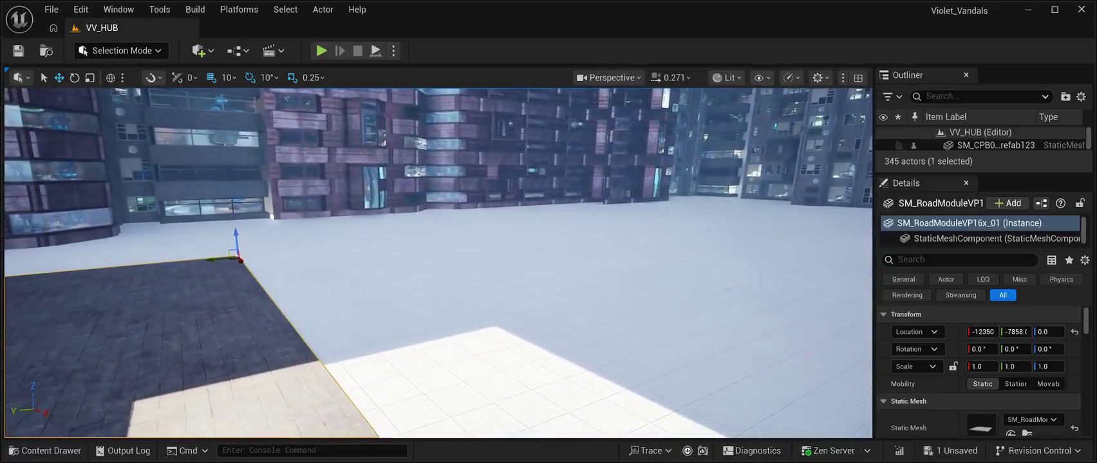
mouse_move(236, 259)
mouse_down()
mouse_move(311, 240)
mouse_move(693, 304)
mouse_move(769, 219)
mouse_move(801, 205)
mouse_move(686, 199)
mouse_up()
drag(437, 258, 476, 244)
scroll(438, 263, up, 5)
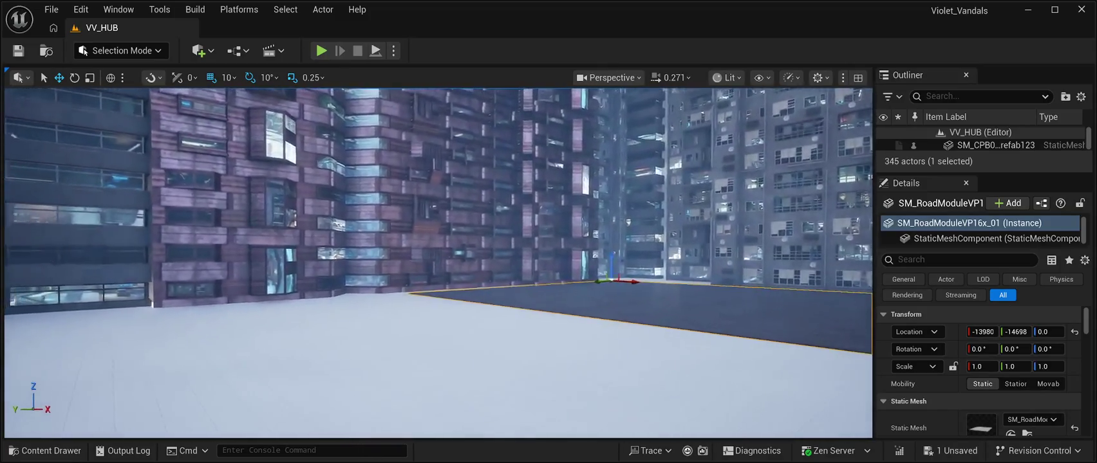
drag(605, 278, 623, 277)
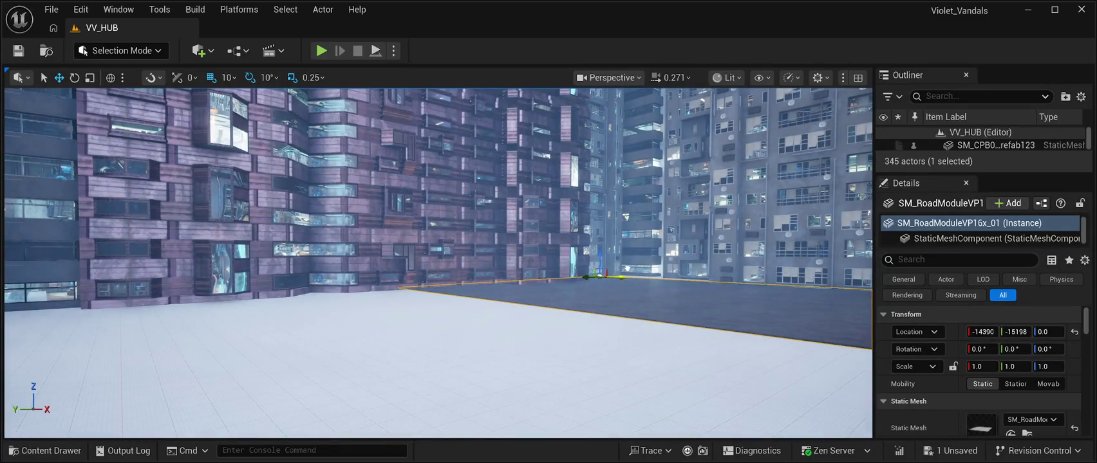
key(d)
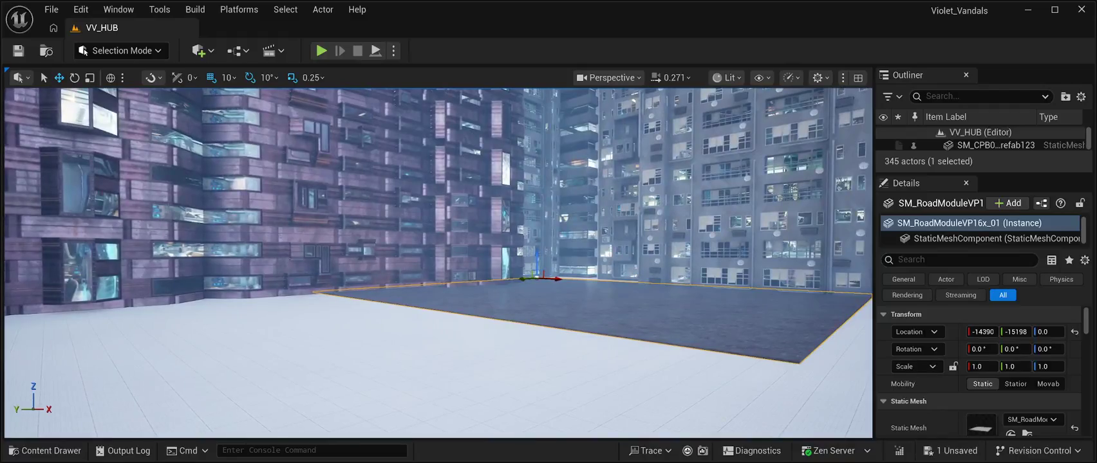
Save the level and start a playtest, taking control of the game view
key(ctrl+s)
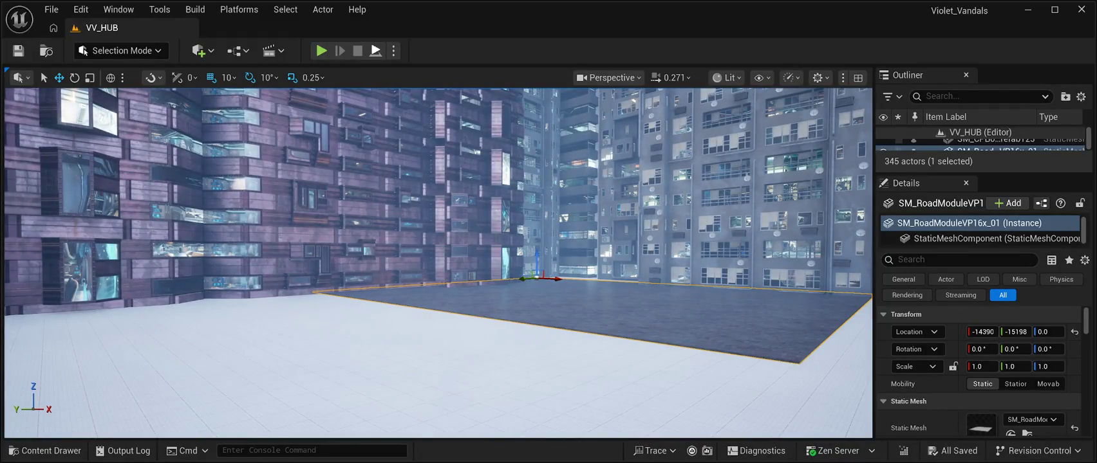
key(alt+p)
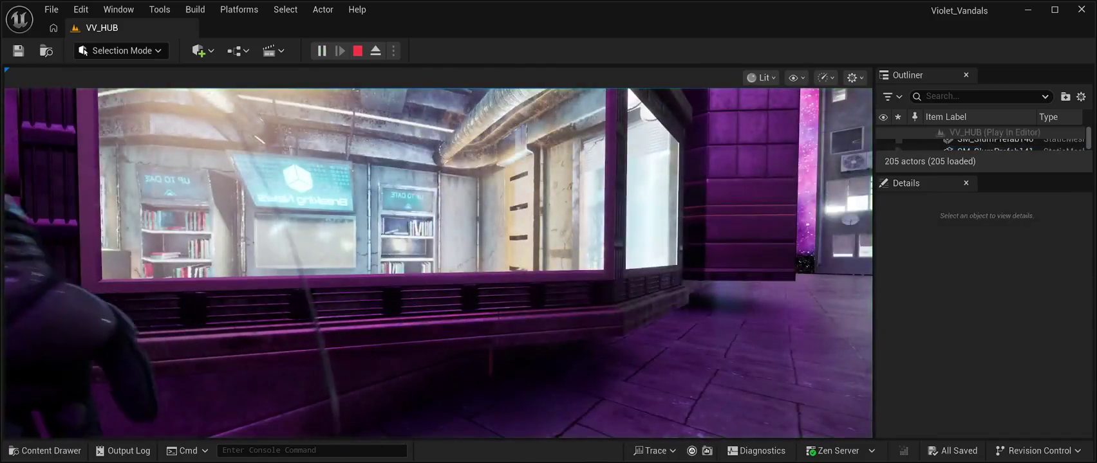
click(437, 258)
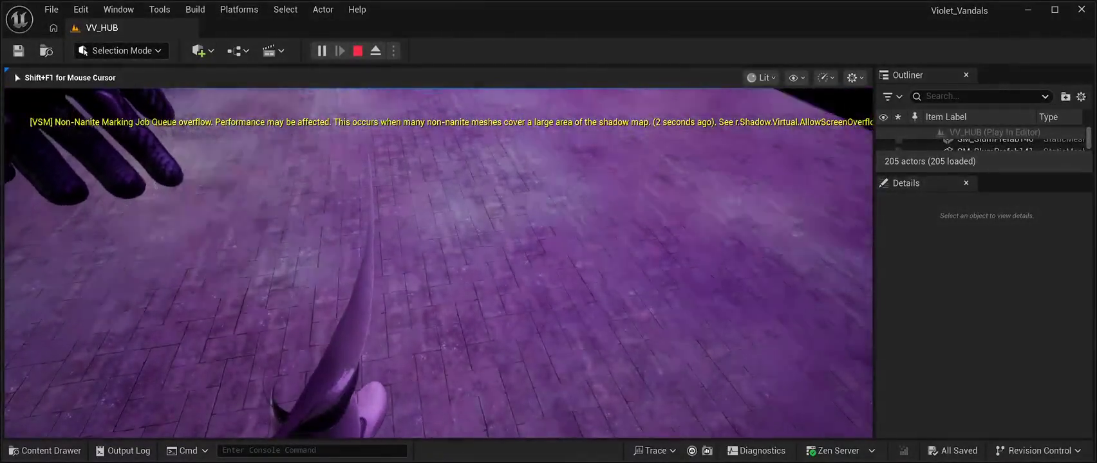
End the playtest and return to the VV_HUB editor with 345 actors
key(Escape)
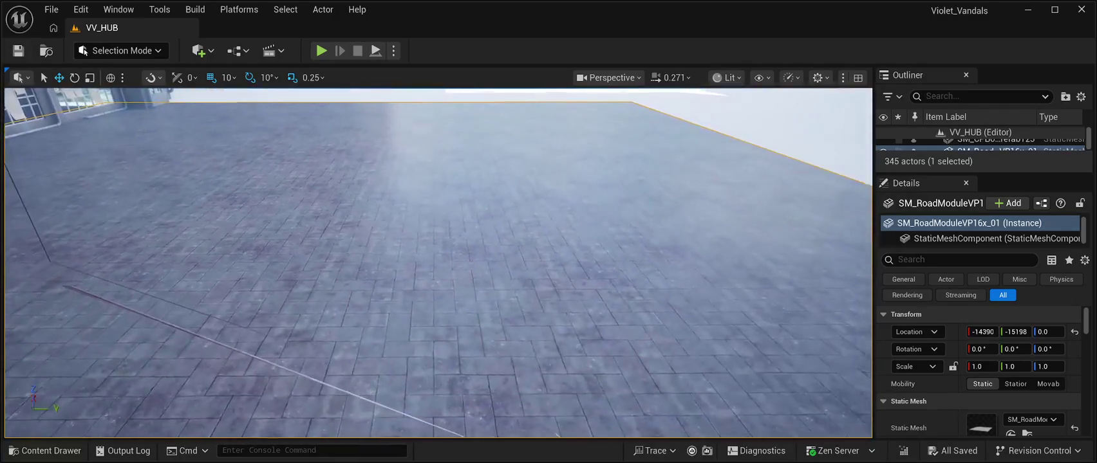
Raise building SM_CPB03Prefab120 to Z 780, save the level, and start a playtest
mouse_move(438, 264)
mouse_down()
mouse_move(309, 257)
mouse_move(296, 315)
mouse_move(270, 322)
mouse_up()
click(515, 180)
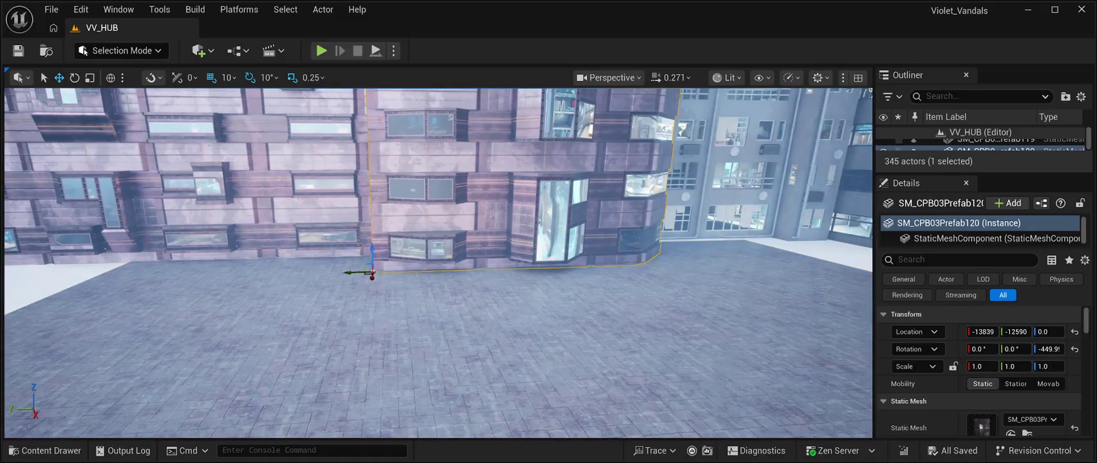
drag(372, 252, 374, 92)
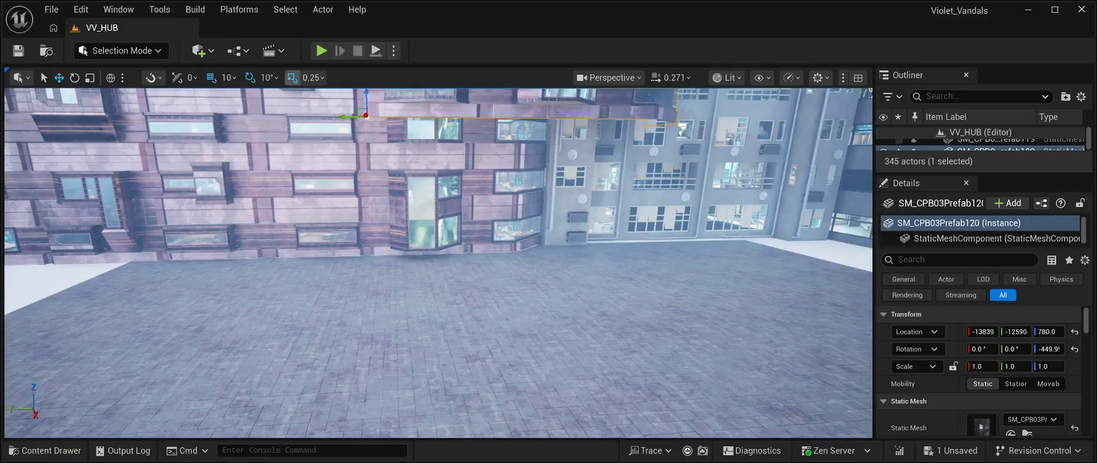
click(18, 50)
click(321, 50)
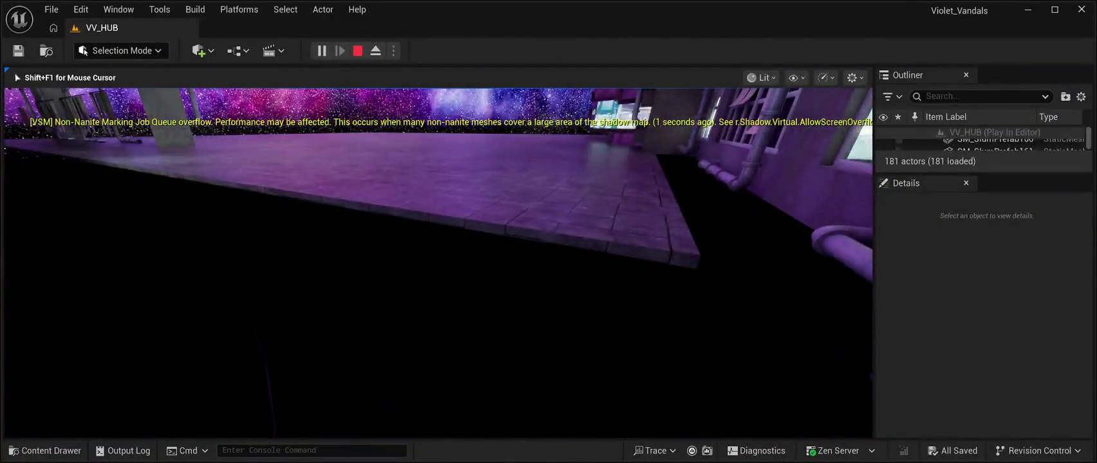
Stop the playtest, leaving SM_CPB03Prefab120 raised at Z 780
key(Escape)
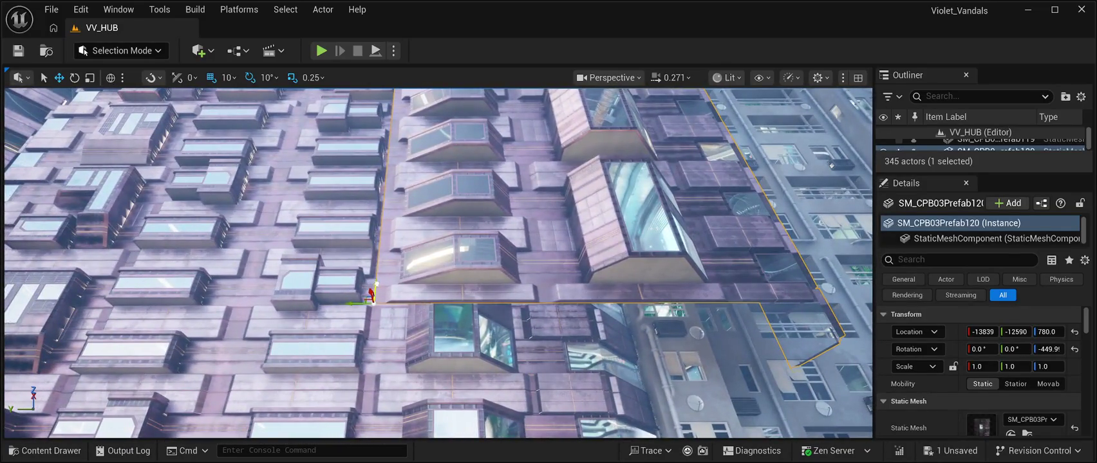
Lower SM_CPB03Prefab120 onto the hub floor by setting its Location Z to 0
key(End)
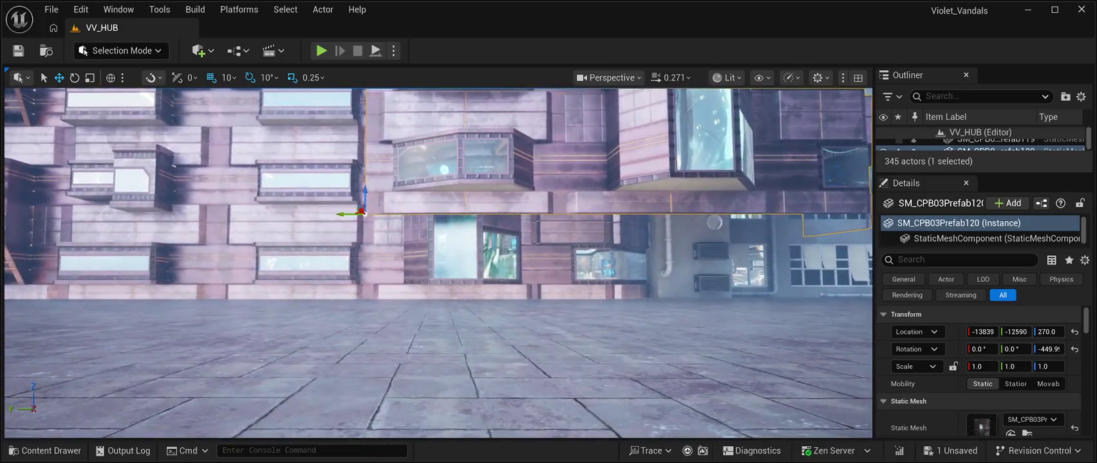
drag(364, 196, 364, 277)
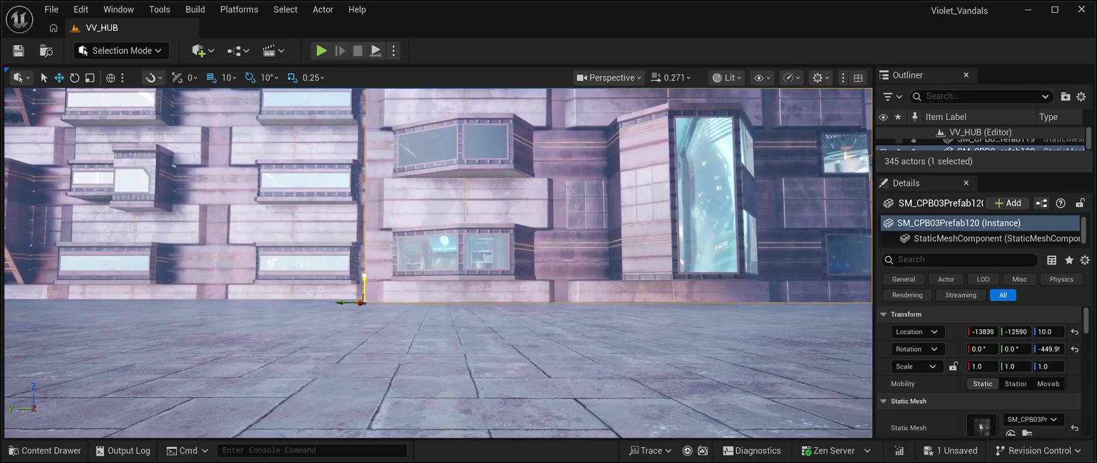
click(1045, 332)
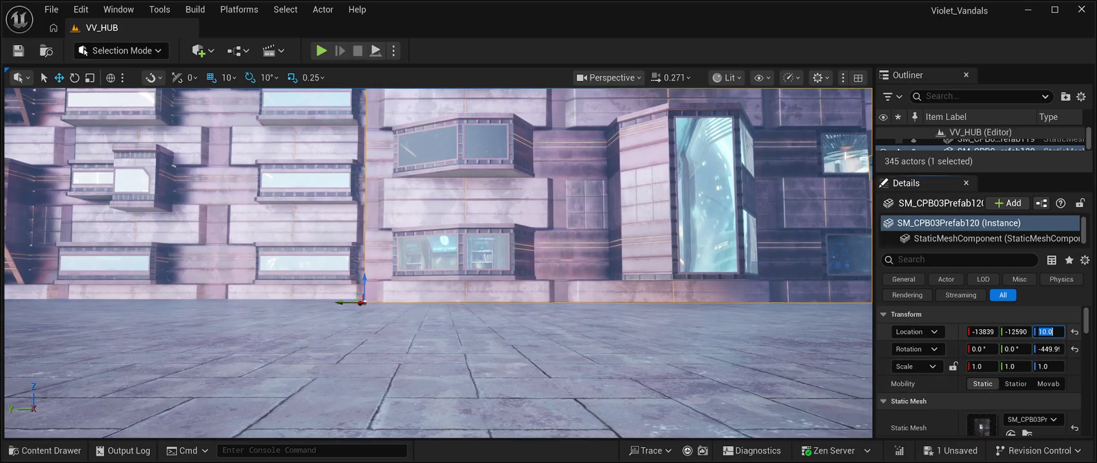
text(0)
key(Return)
key(Return)
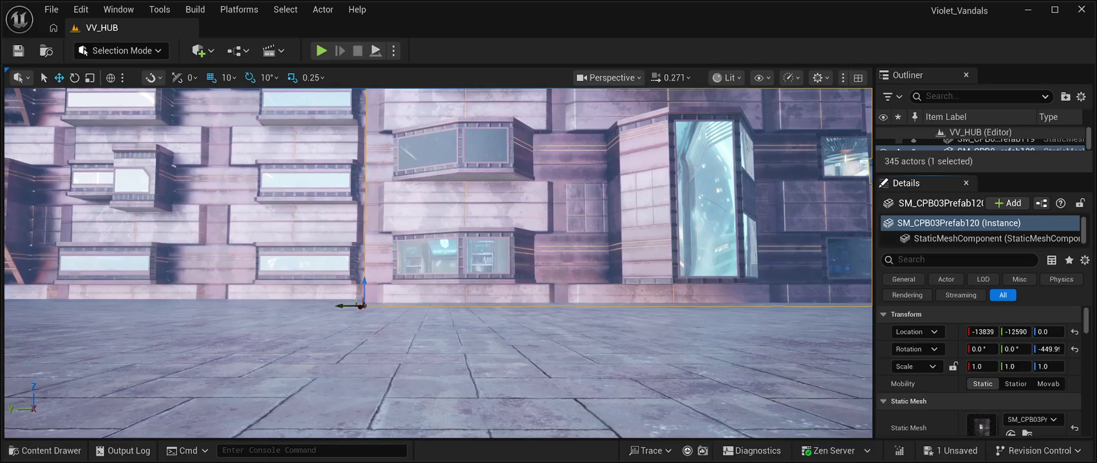
click(979, 96)
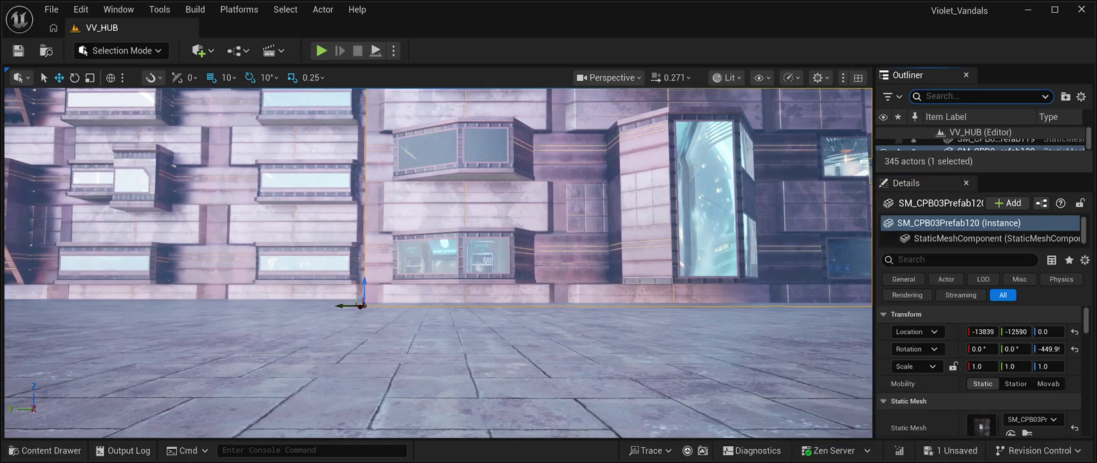
Search the Outliner for 'player start' and delete the SM_CPB03Prefab120 building piece
text(player )
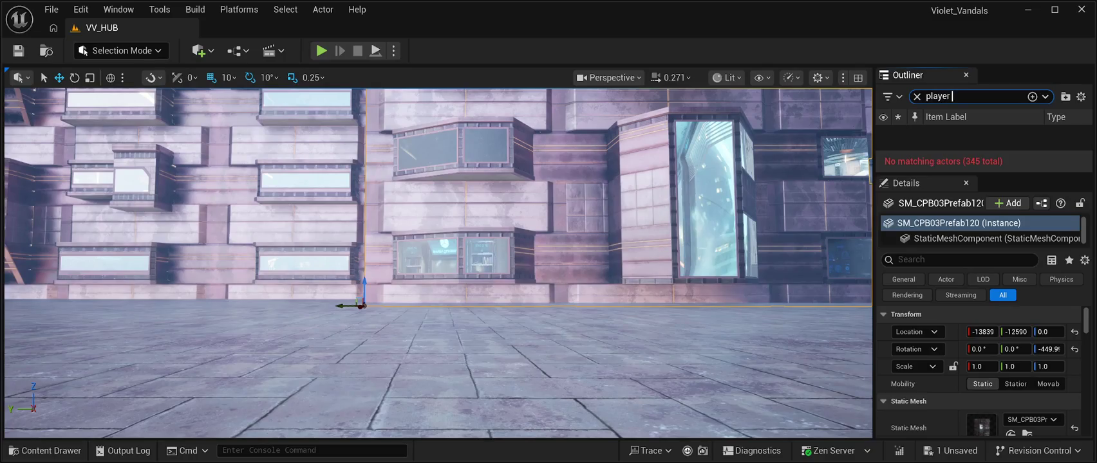
text(start)
drag(984, 175, 984, 332)
key(Delete)
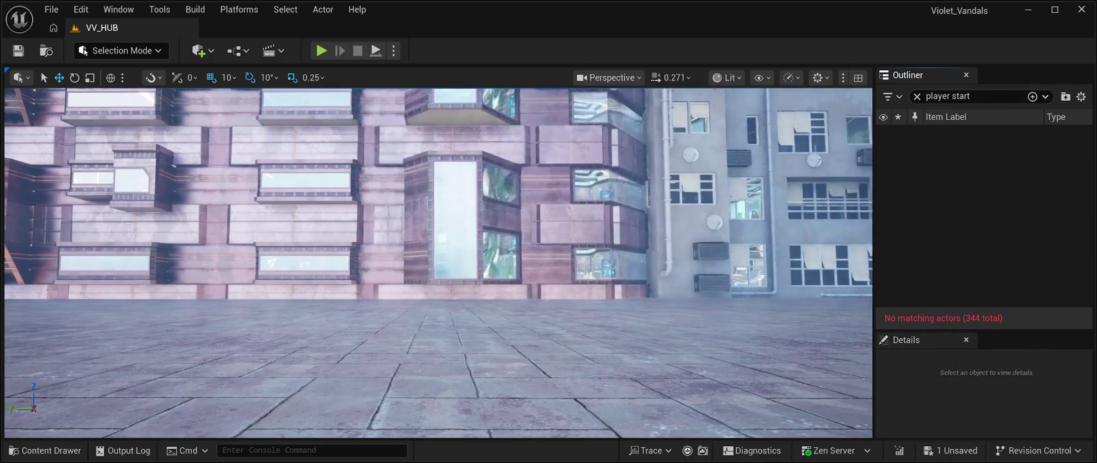
Shorten the Outliner search to 'playe' to check for any player start actor
click(970, 96)
key(BackSpace)
key(BackSpace)
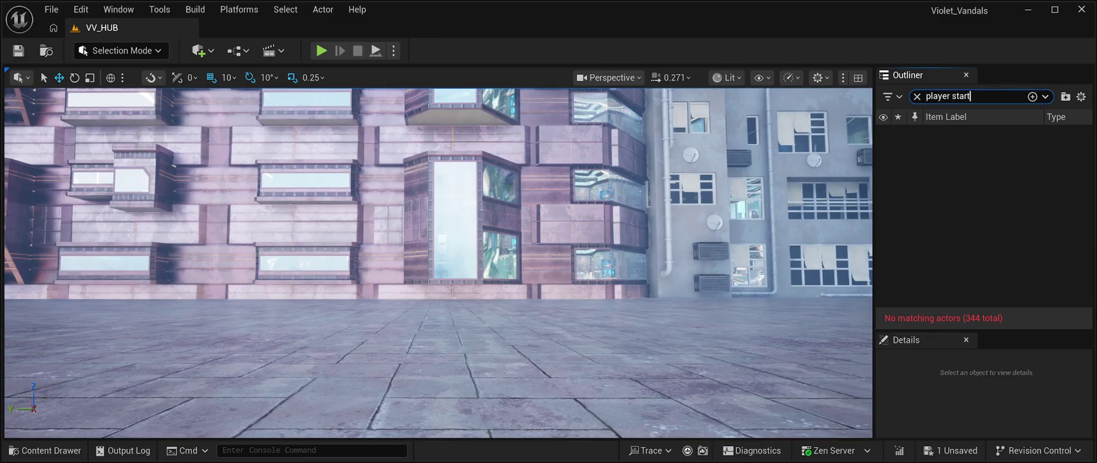
key(BackSpace)
key(BackSpace)
key(BackSpace)
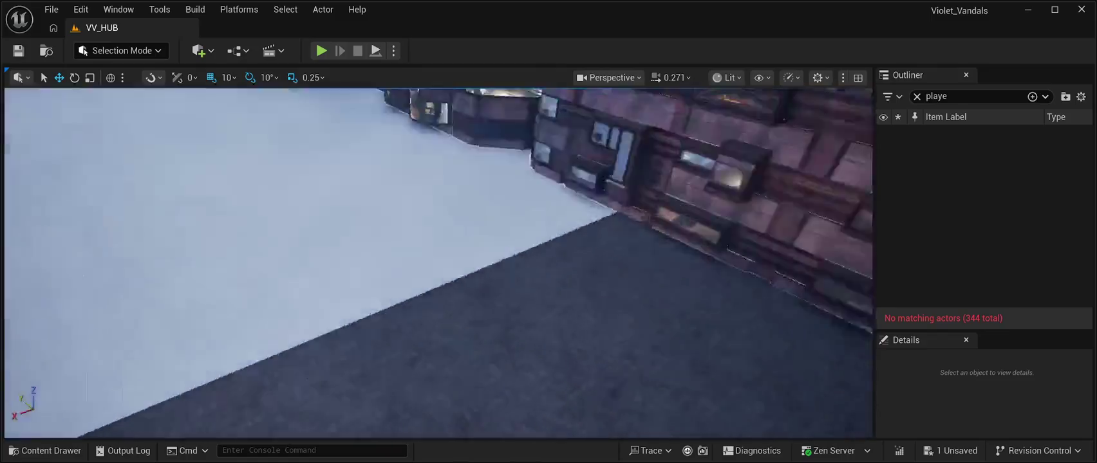
scroll(438, 257, up, 5)
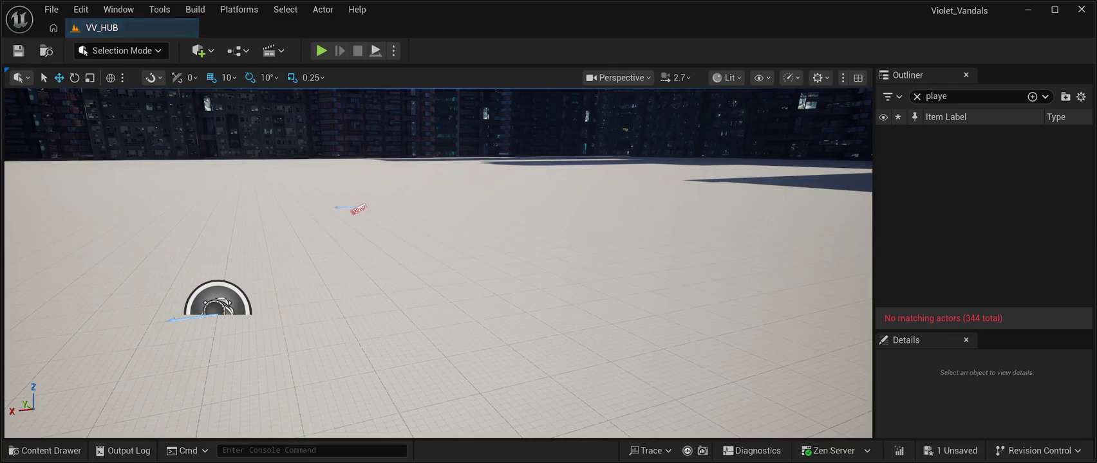
Place a PlayerStart on the hub floor and adjust its height along the Z axis
mouse_move(579, 248)
mouse_down()
mouse_move(562, 202)
mouse_move(425, 222)
mouse_move(430, 261)
mouse_up()
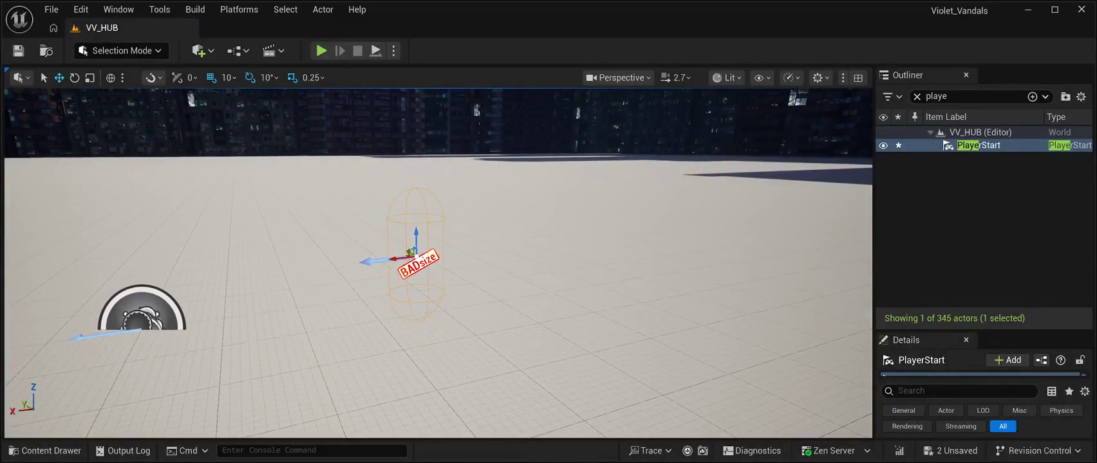
drag(416, 237, 420, 154)
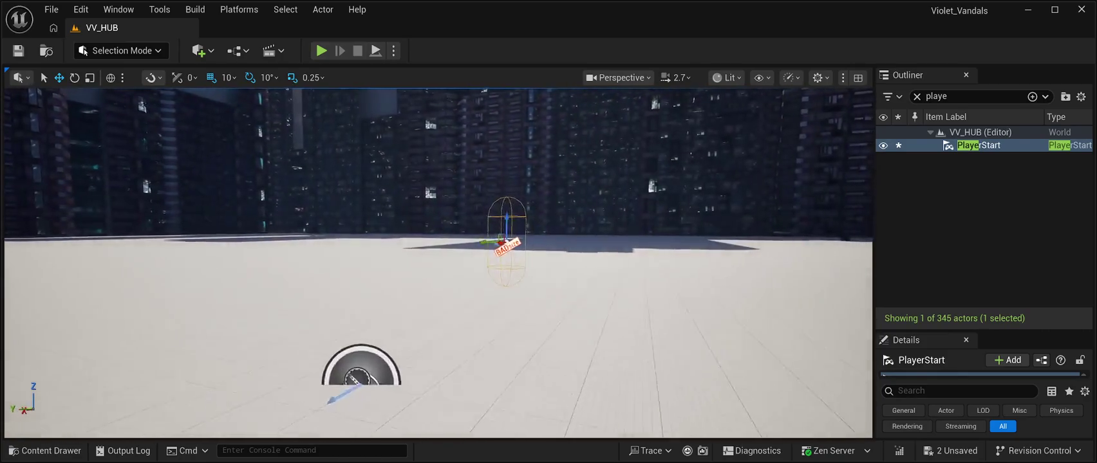
mouse_move(498, 169)
mouse_down()
mouse_move(491, 272)
mouse_move(496, 189)
mouse_up()
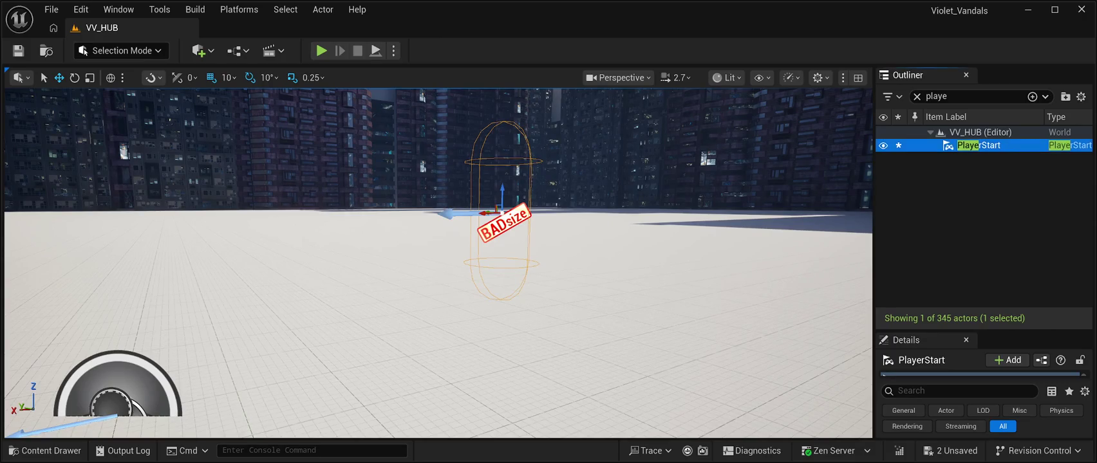
drag(985, 316, 984, 172)
Set the PlayerStart's Location Z to 0.0
click(1047, 331)
text(0.0)
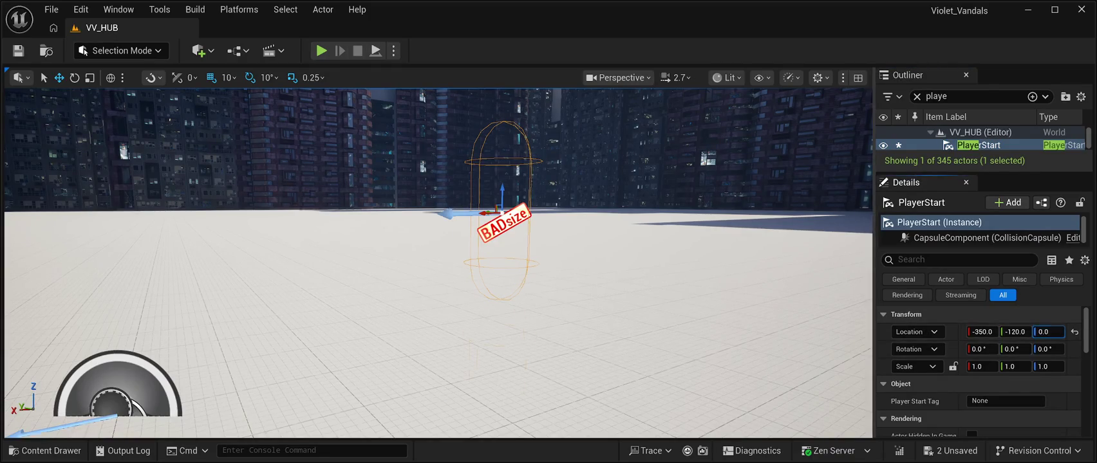
click(450, 289)
Set the floor Plane's Location Z to 0, then raise the PlayerStart to Z 88
mouse_move(1047, 332)
mouse_down()
mouse_move(1030, 331)
mouse_move(1049, 332)
mouse_up()
click(1043, 331)
text(0.0)
key(Return)
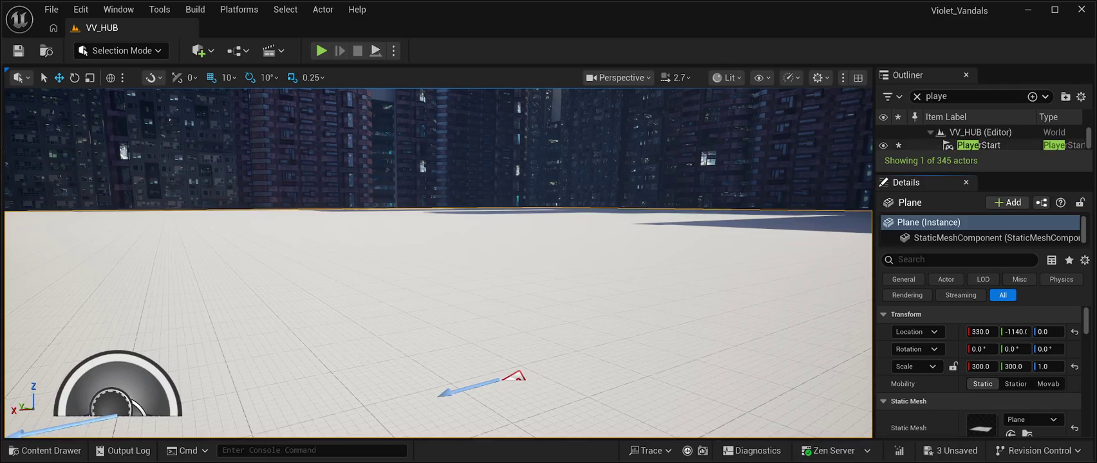
click(978, 145)
drag(1039, 332, 1071, 331)
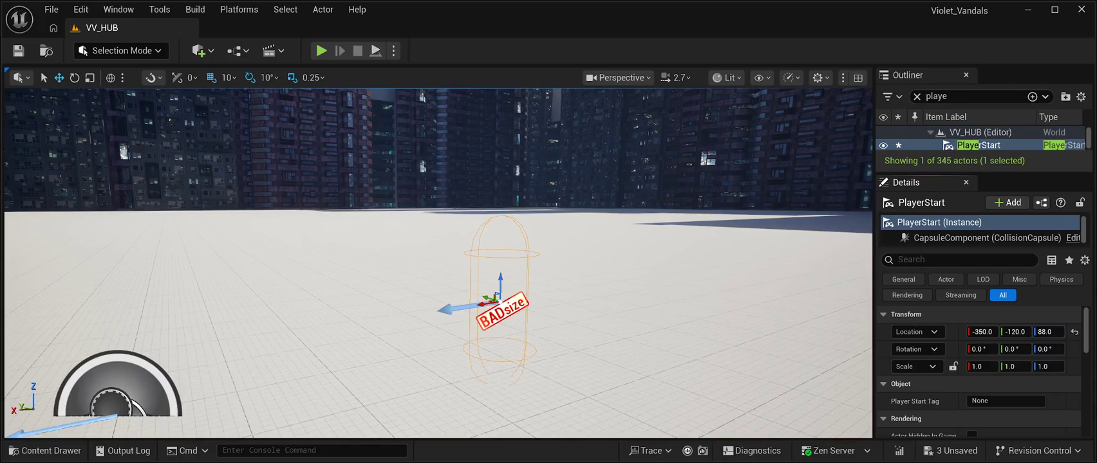
Save the level, raise the PlayerStart one snap to Z 98, and save again
key(ctrl+s)
key(Escape)
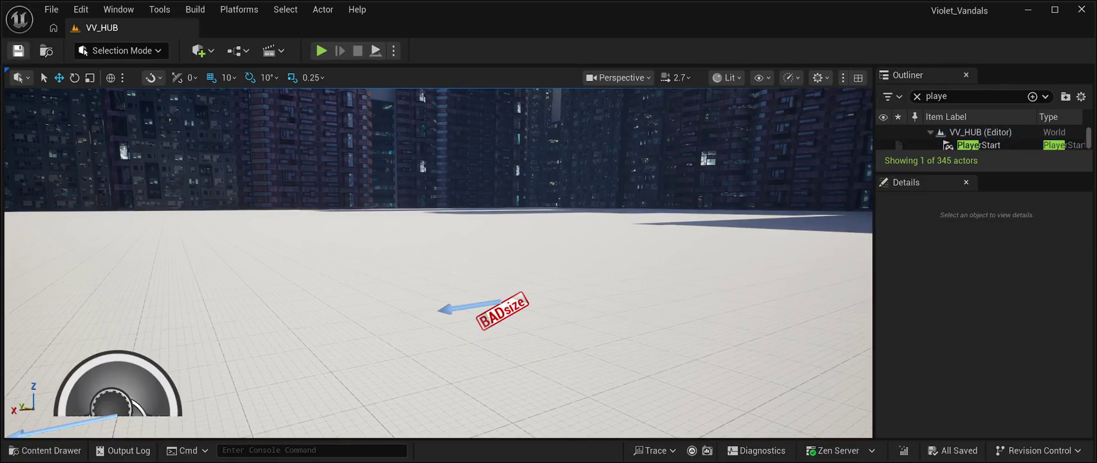
click(978, 144)
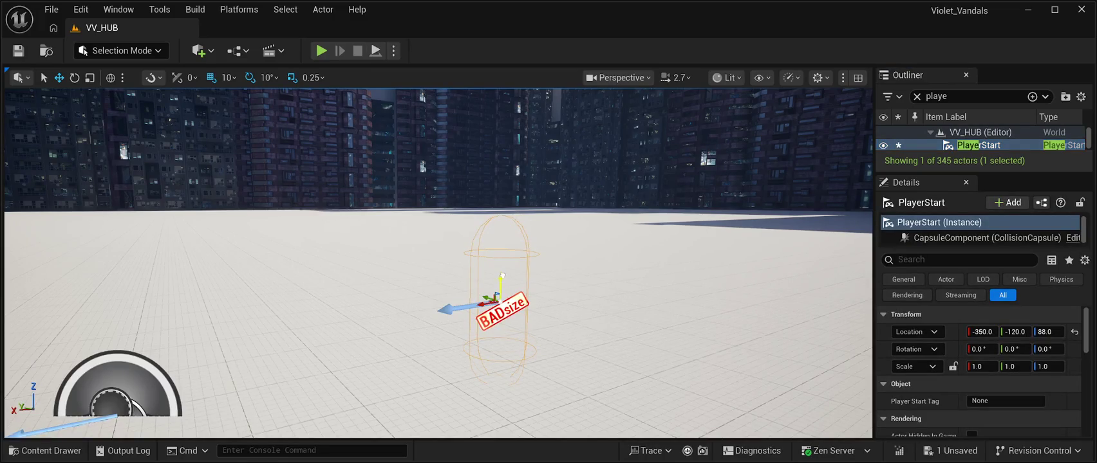
drag(500, 287, 500, 277)
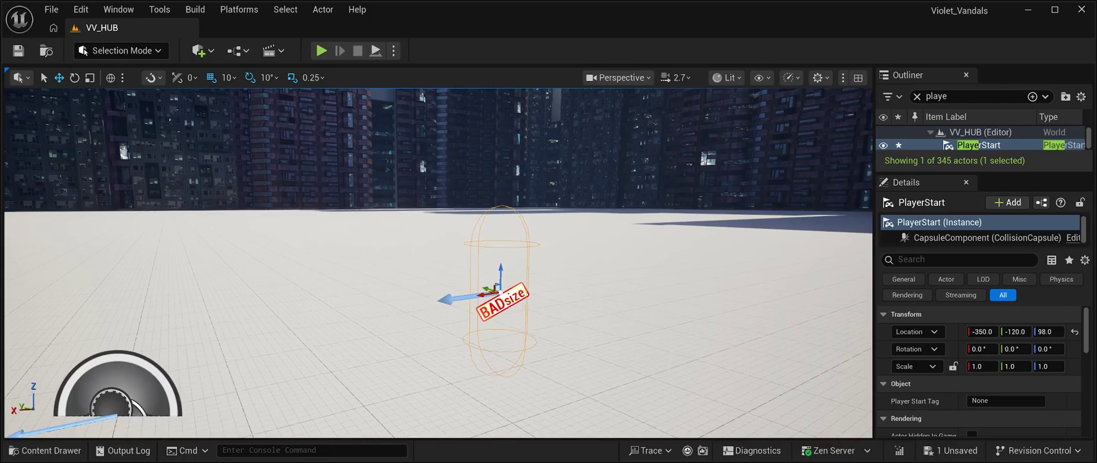
key(ctrl+s)
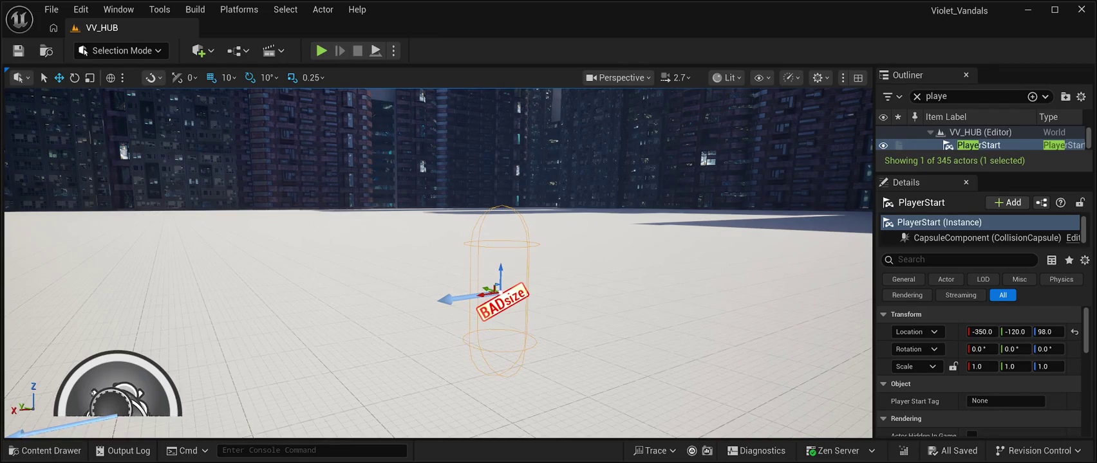
Raise the PlayerStart to about Z 10658, reframing the view as it climbs
drag(501, 273, 499, 97)
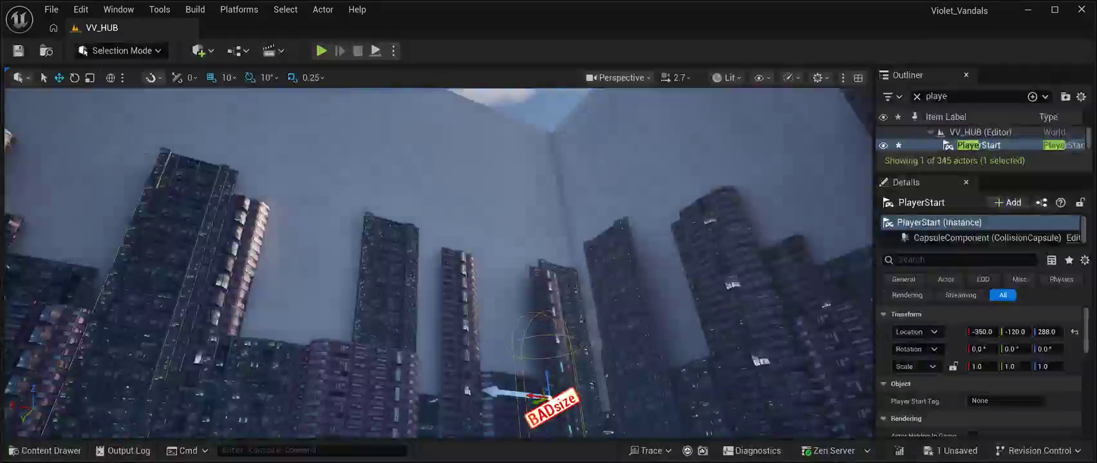
mouse_move(545, 380)
mouse_down()
mouse_move(563, 264)
mouse_move(477, 112)
mouse_move(465, 233)
mouse_move(302, 412)
mouse_up()
key(f)
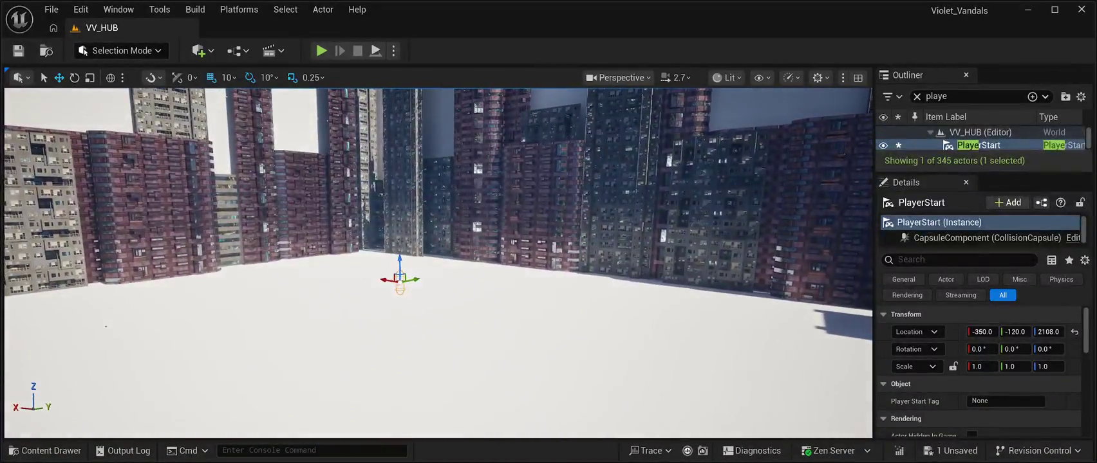
drag(399, 264, 400, 97)
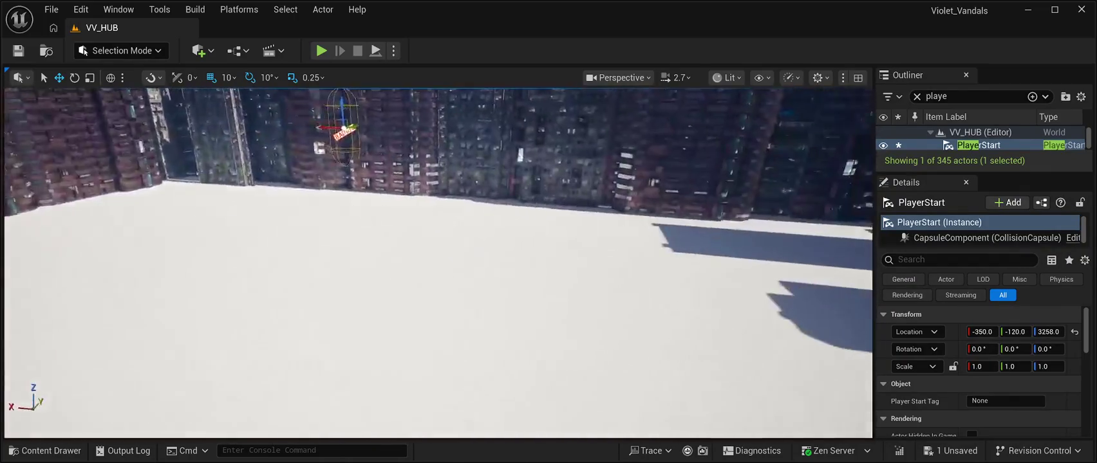
key(f)
drag(458, 283, 462, 119)
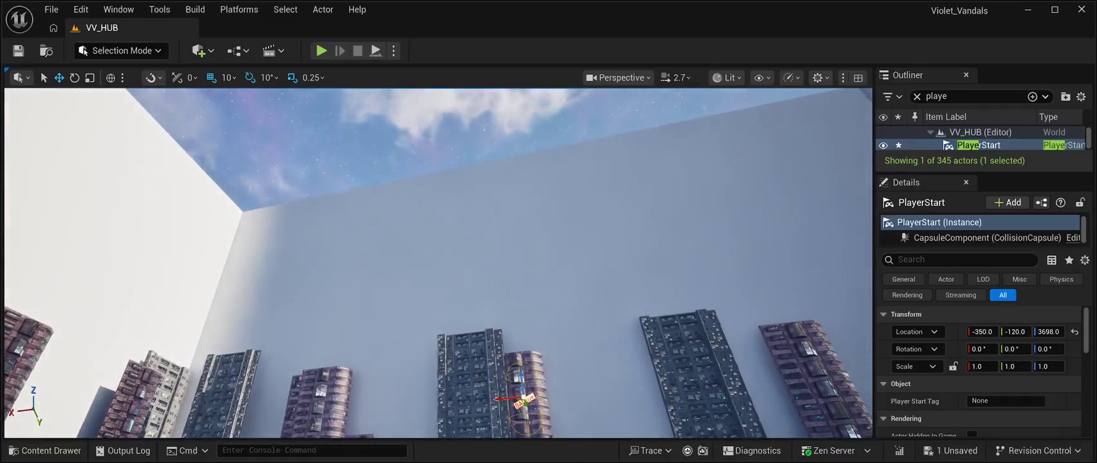
drag(521, 383, 497, 158)
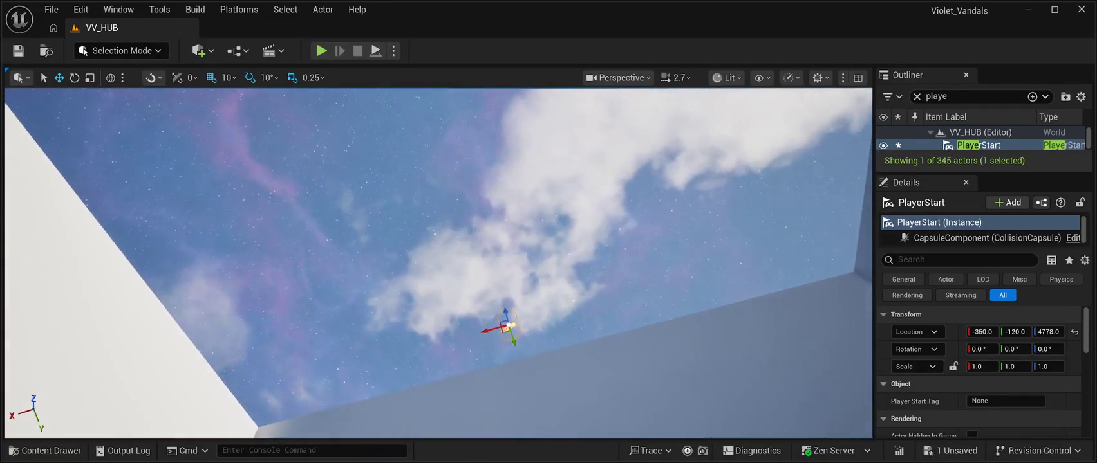
mouse_move(502, 326)
mouse_down()
mouse_move(457, 104)
mouse_move(431, 171)
mouse_up()
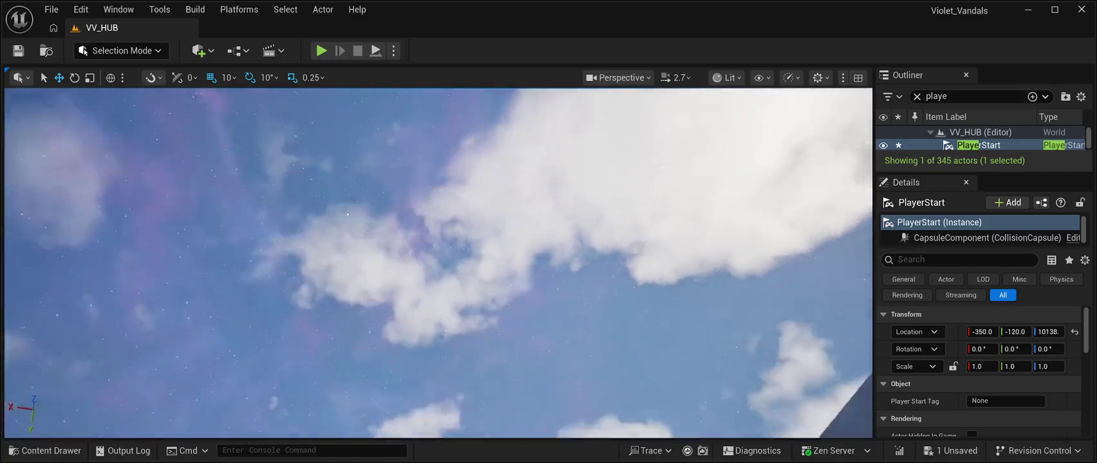
key(f)
drag(479, 278, 467, 93)
key(f)
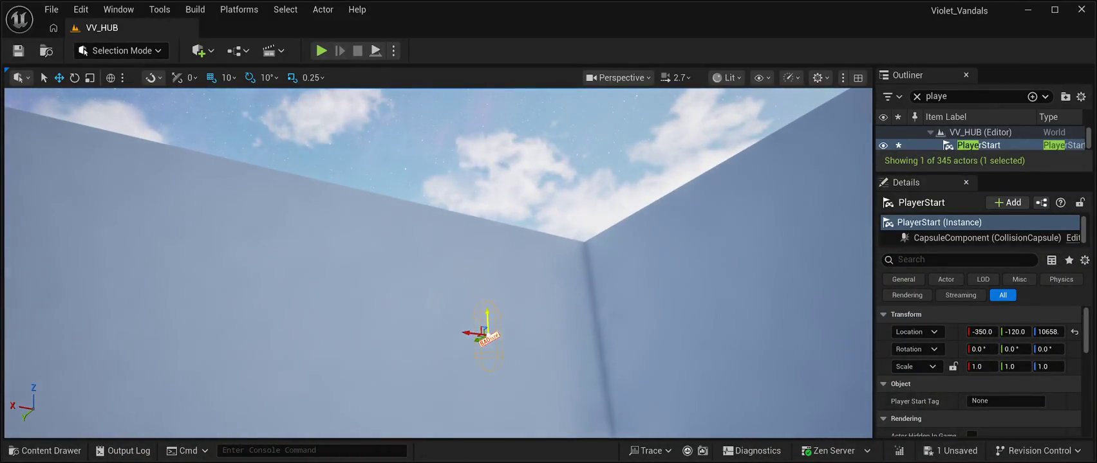
key(f)
Keep lifting the PlayerStart until its Location Z reaches 23118
drag(481, 294, 457, 93)
key(f)
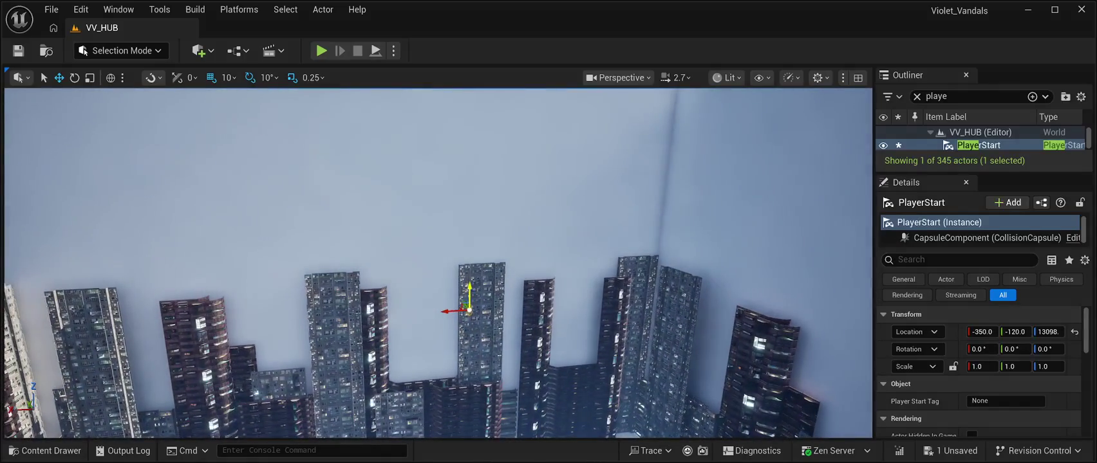
drag(461, 357, 458, 110)
key(f)
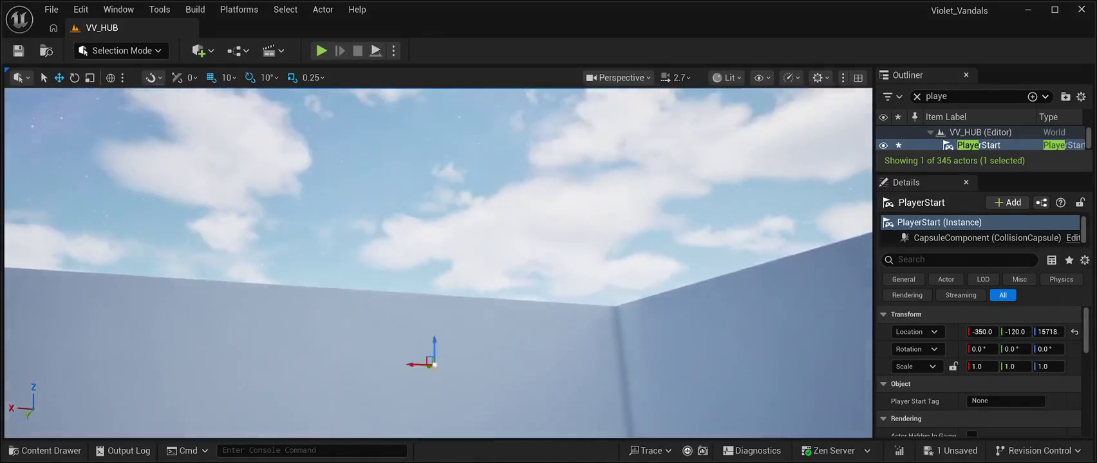
drag(434, 373, 423, 113)
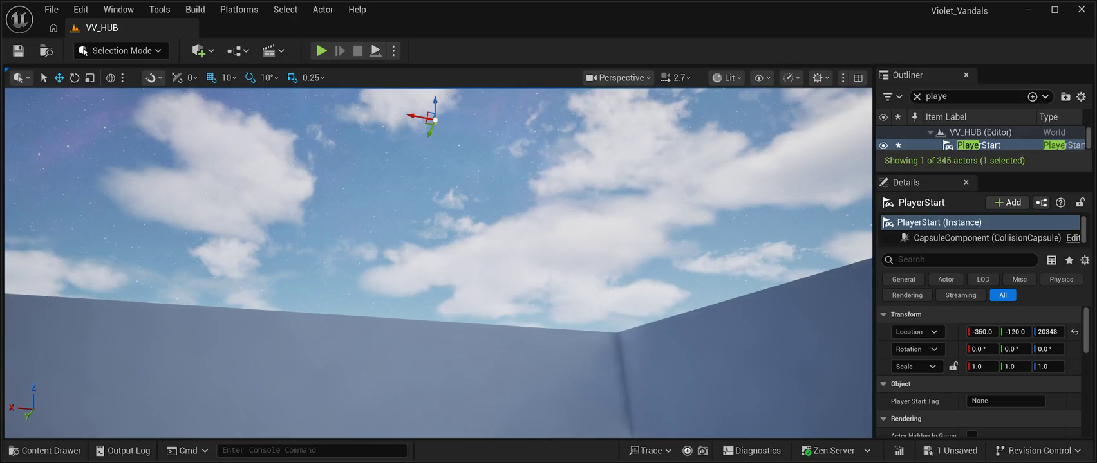
key(f)
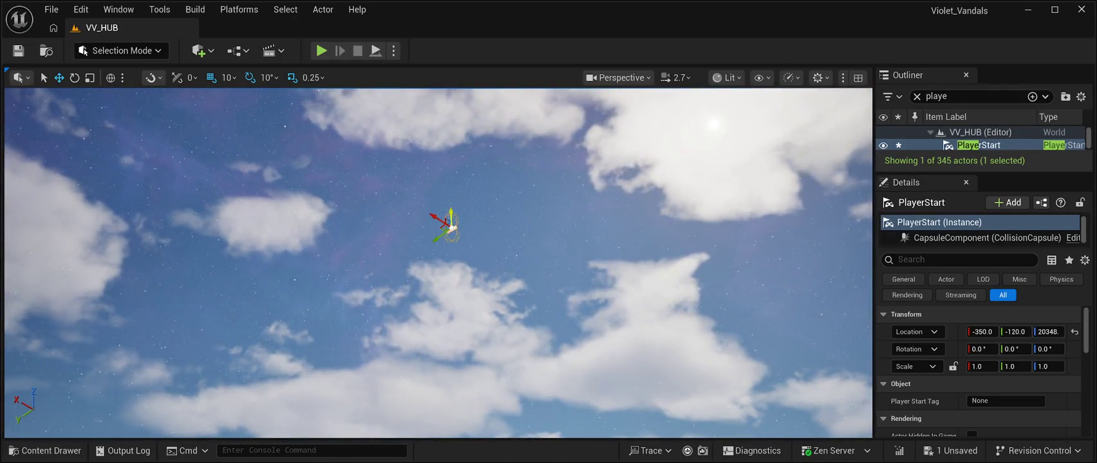
drag(443, 219, 443, 97)
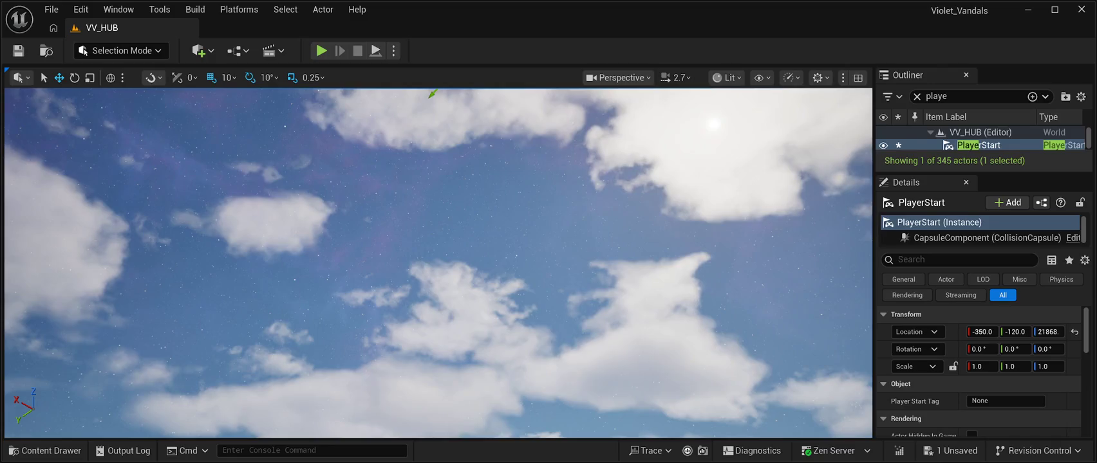
key(f)
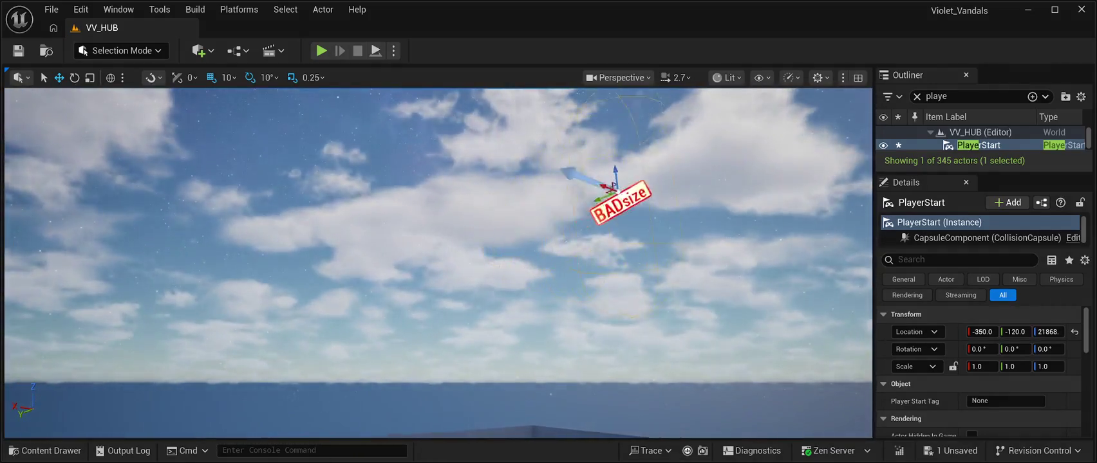
drag(505, 212, 504, 96)
key(f)
drag(501, 302, 467, 103)
key(f)
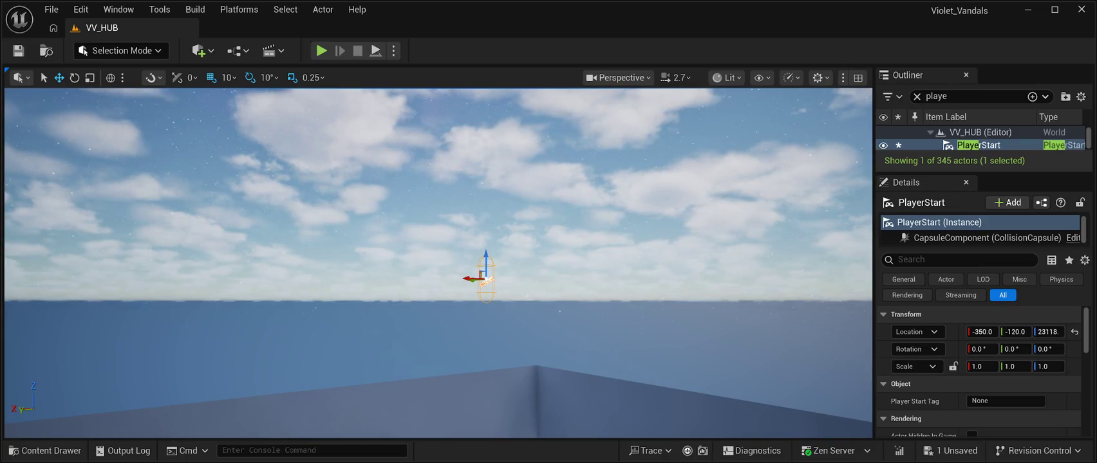
Reset the PlayerStart to the origin, raise it to Z 170, then select the floor Plane
click(438, 193)
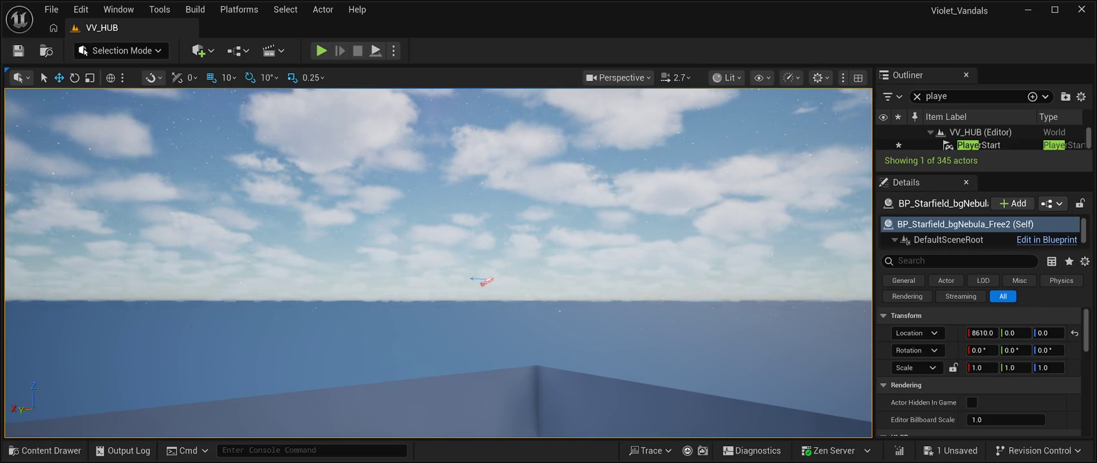
click(978, 145)
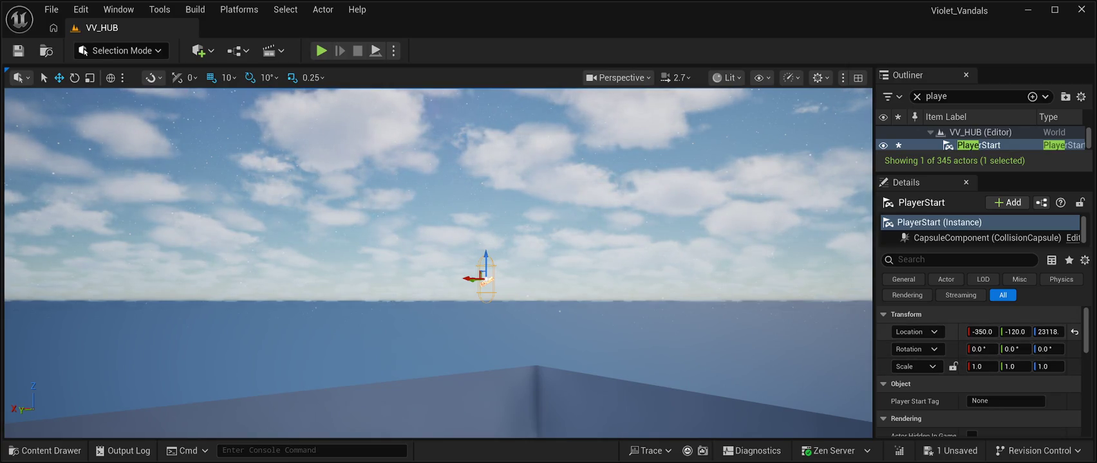
click(1074, 331)
key(f)
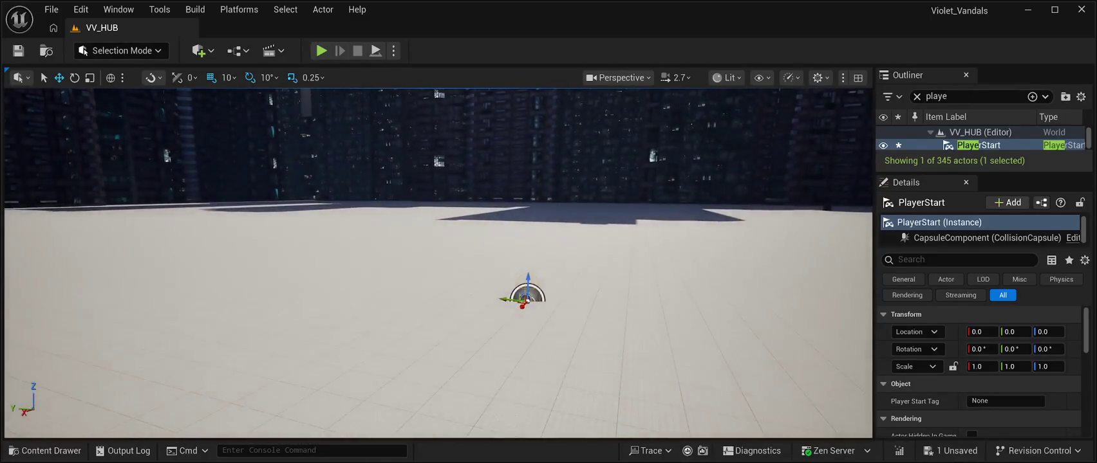
drag(527, 283, 528, 229)
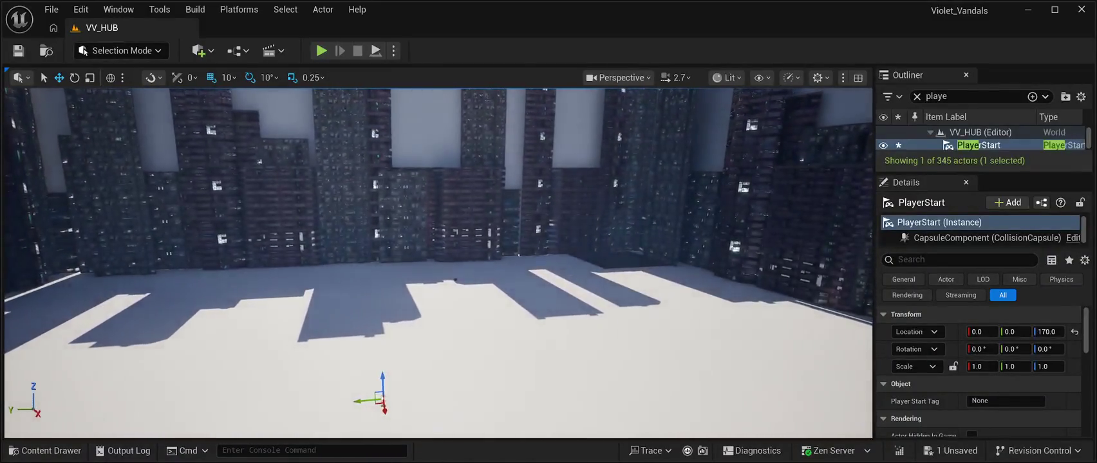
click(441, 280)
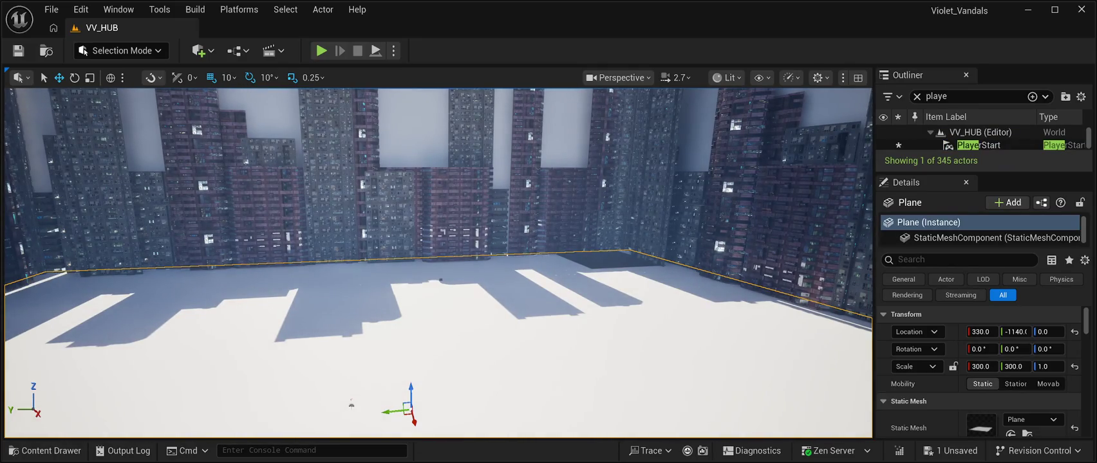
Delete the floor Plane, then the walls Plane5, Plane3, Plane4 and Plane2
key(Delete)
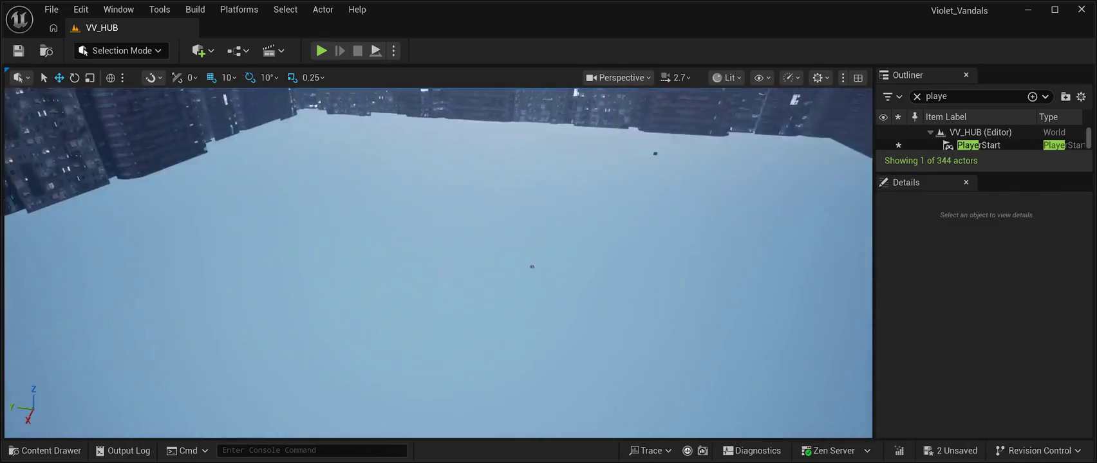
drag(438, 322, 437, 128)
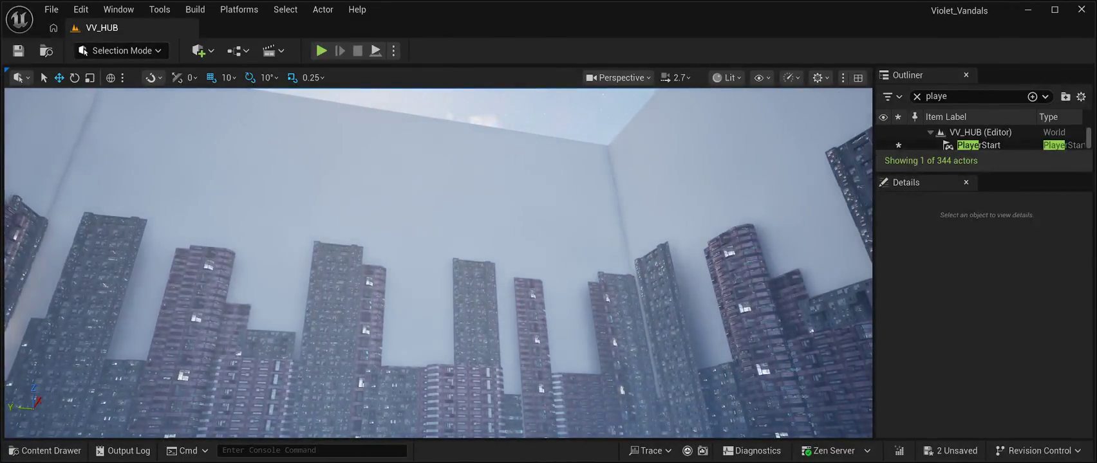
click(322, 193)
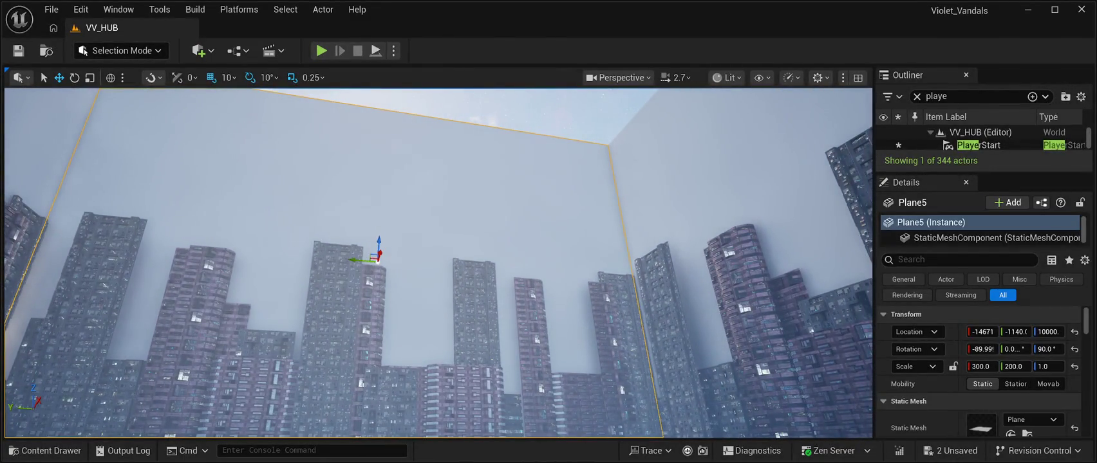
key(Delete)
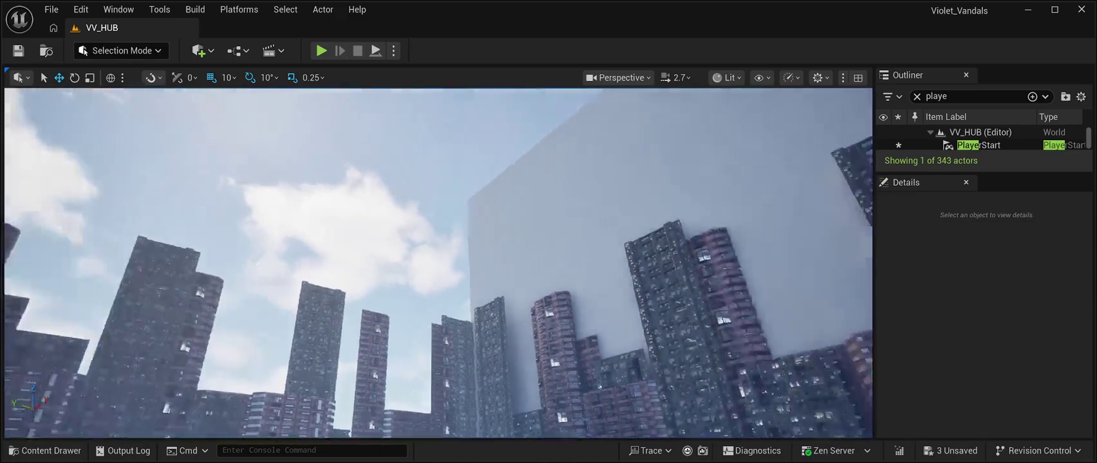
drag(503, 348, 502, 328)
click(502, 327)
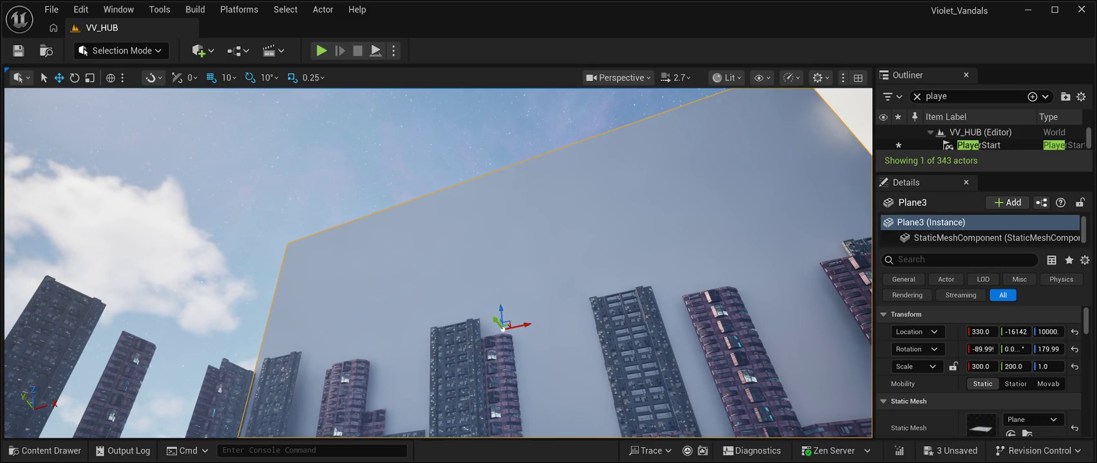
key(Delete)
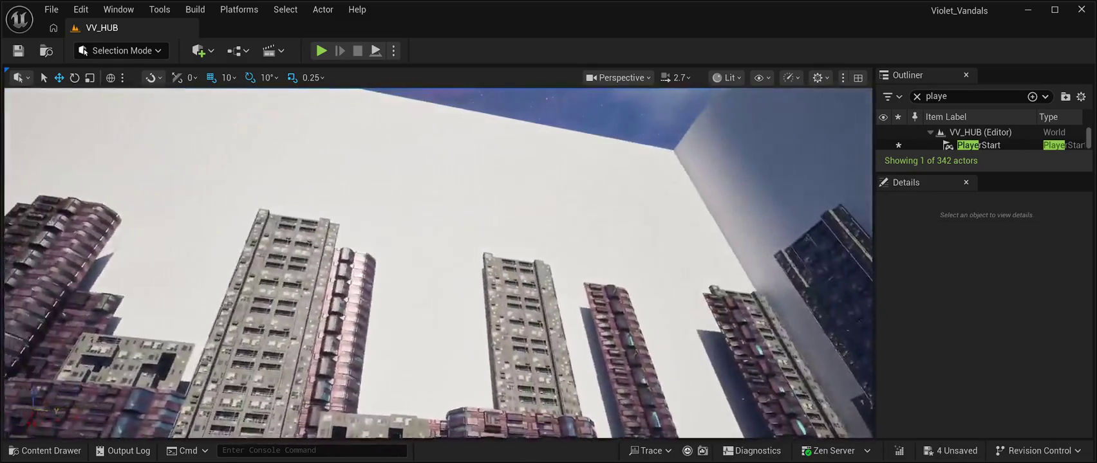
click(379, 265)
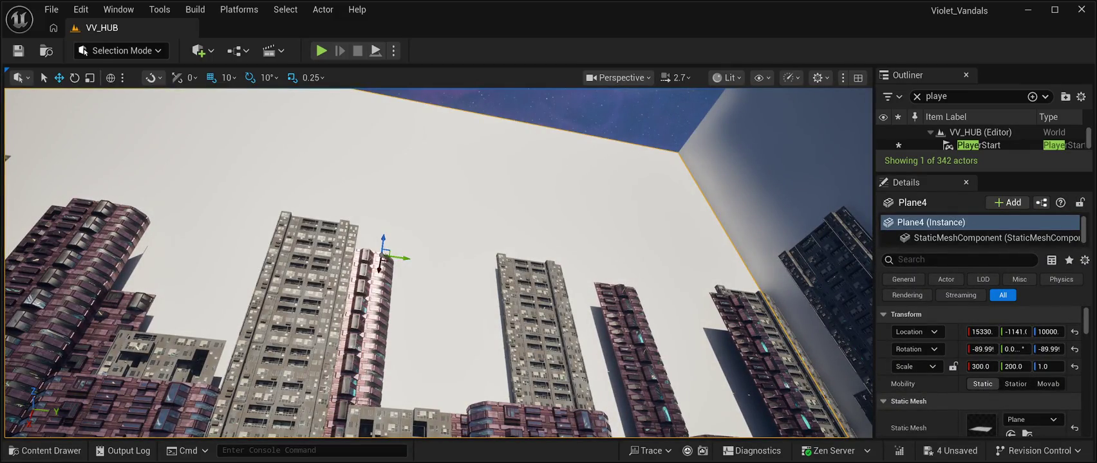
key(Delete)
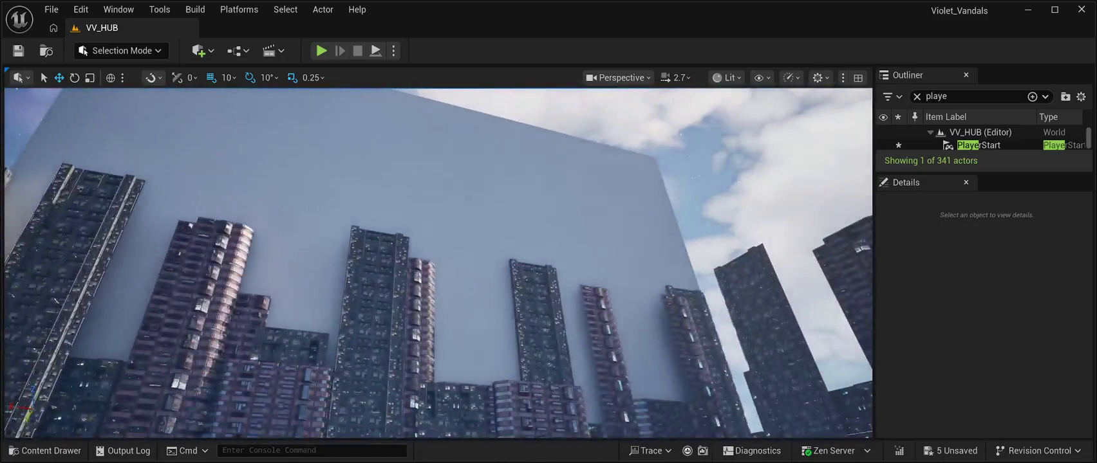
click(418, 264)
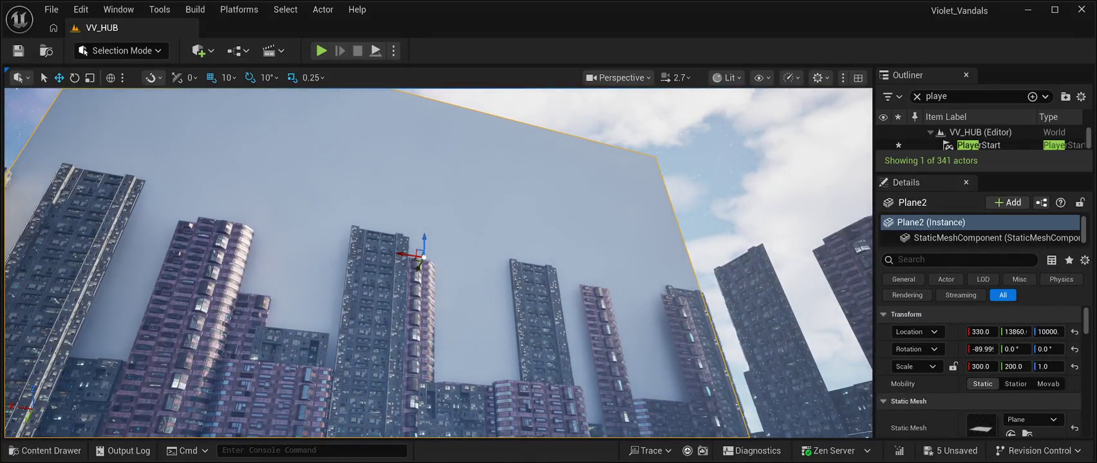
key(Delete)
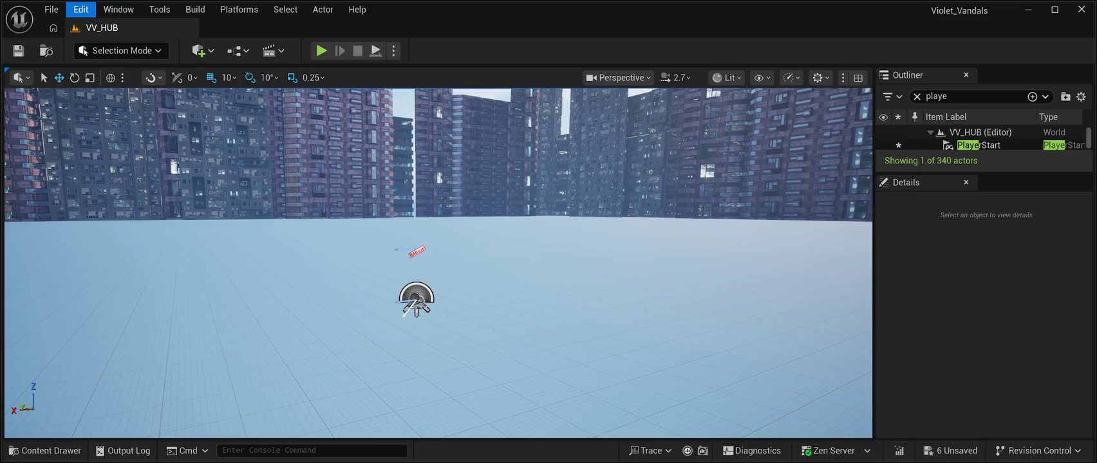
Undo each deletion, restoring Plane2, Plane4, Plane3, Plane5 and the floor Plane
key(ctrl+z)
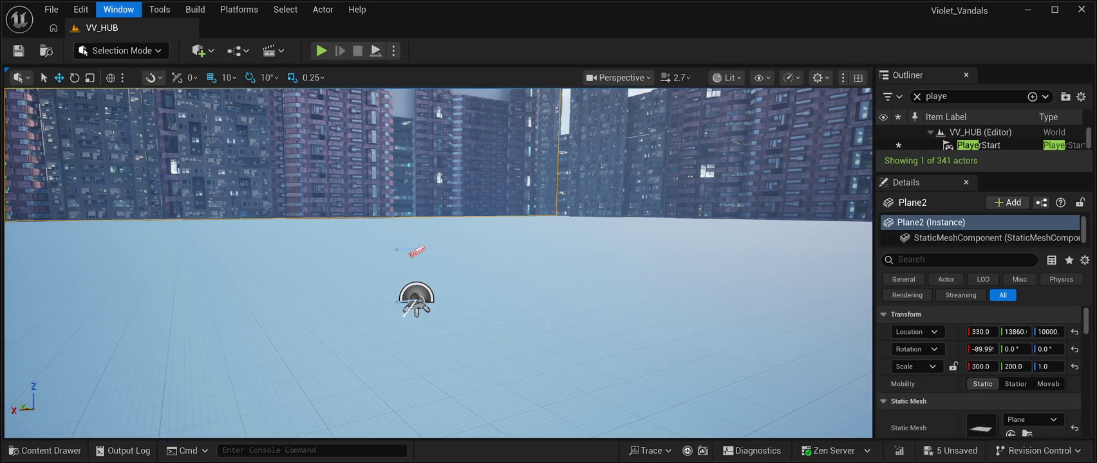
key(Escape)
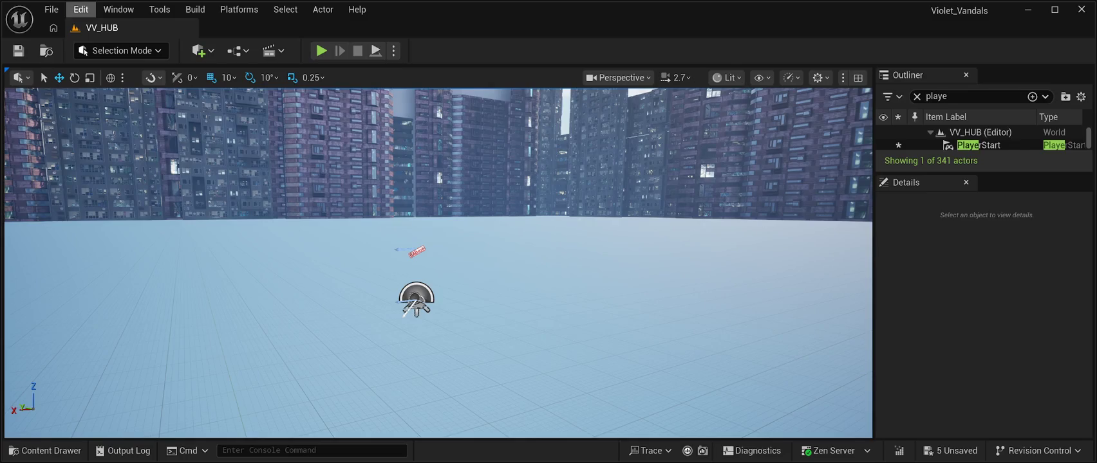
key(ctrl+z)
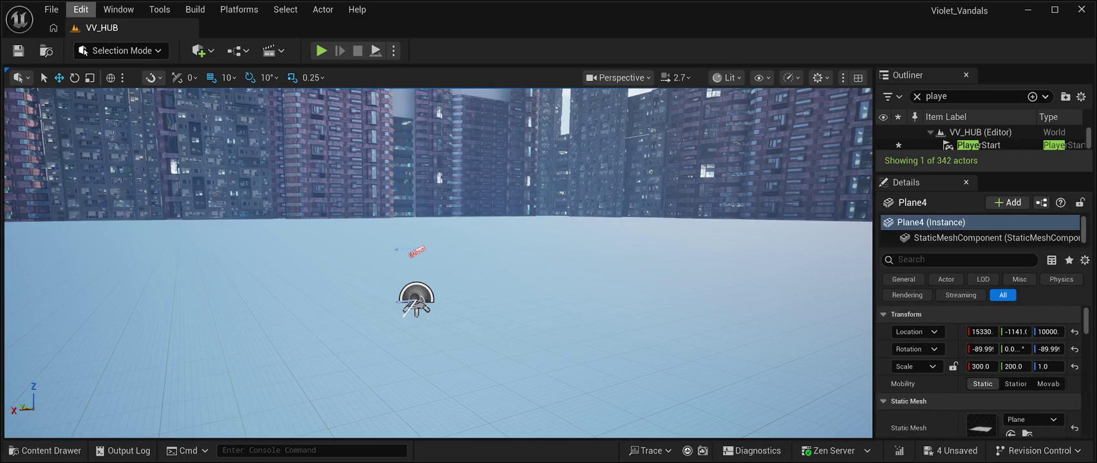
key(Escape)
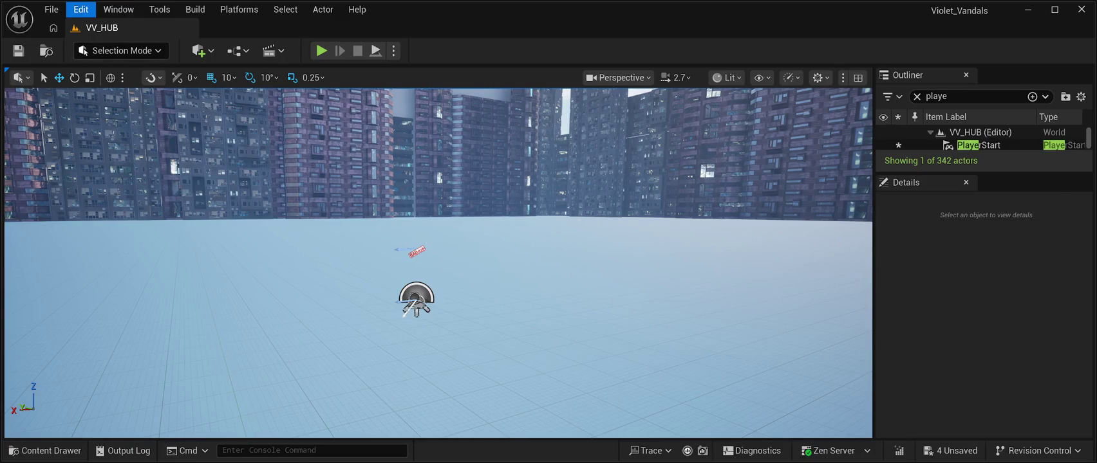
key(ctrl+z)
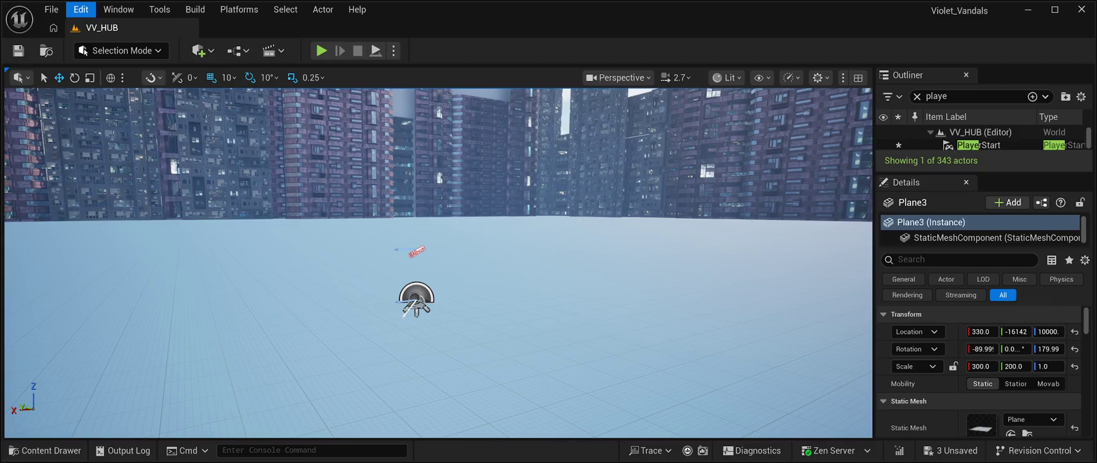
key(Escape)
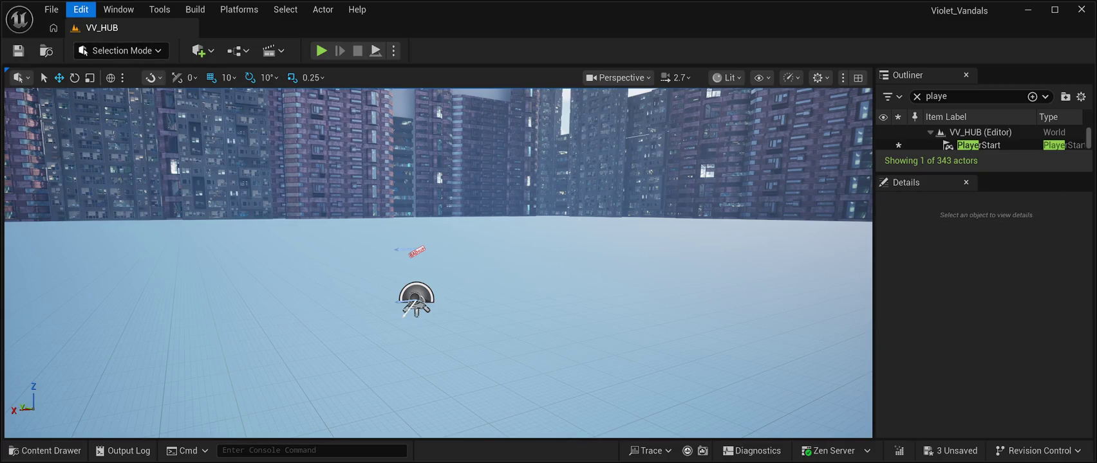
key(ctrl+z)
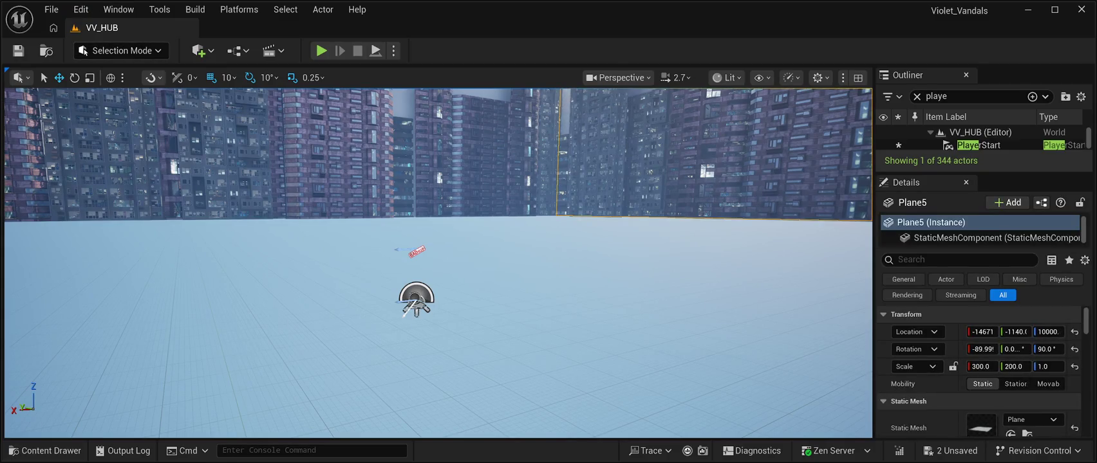
key(Escape)
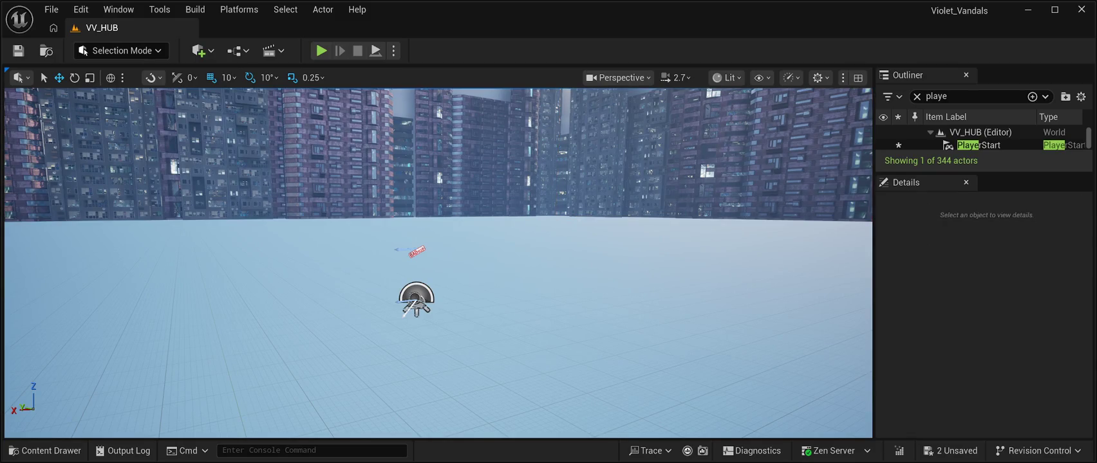
key(ctrl+z)
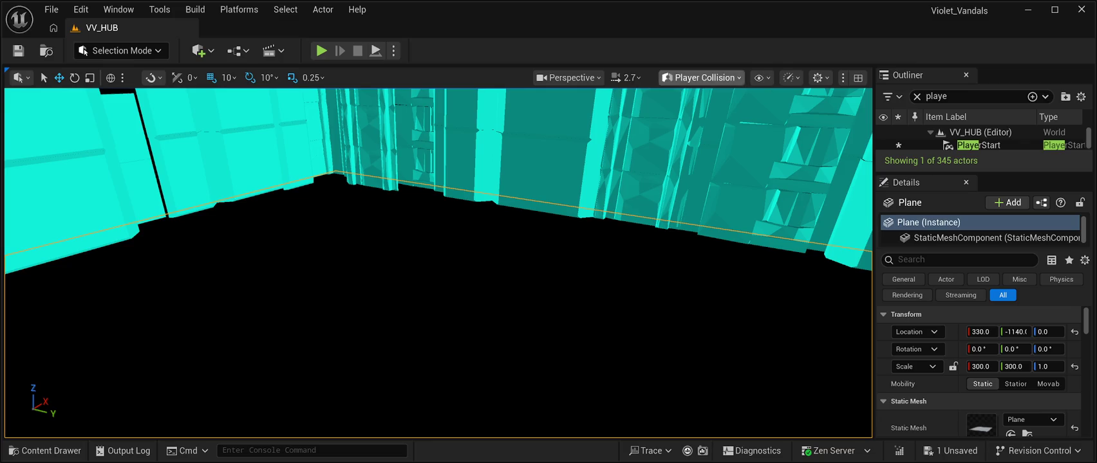
Return the viewport to Lit shading and delete the PlayerStart
key(alt+4)
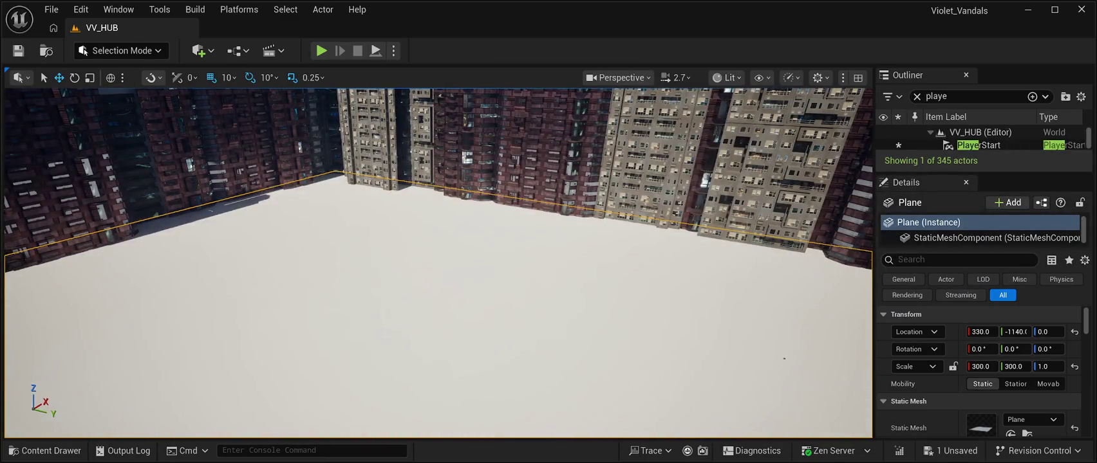
key(f)
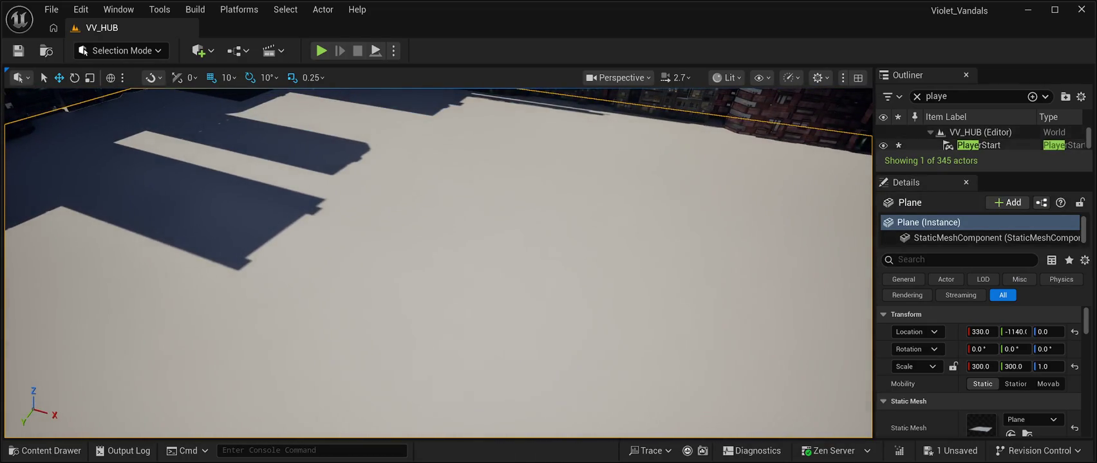
click(978, 145)
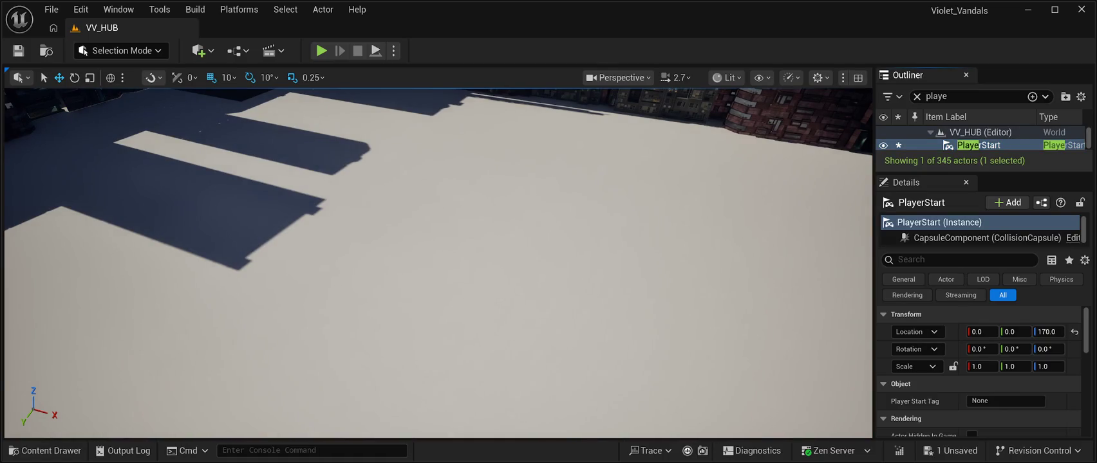
key(Delete)
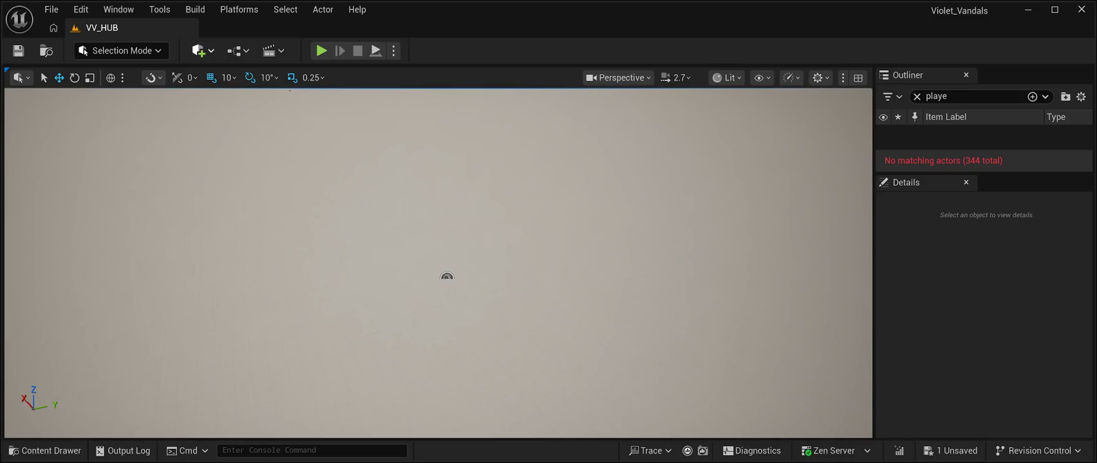
Undo the last edit so the new PlayerStart sits at -1970, -960, 1490
key(ctrl+z)
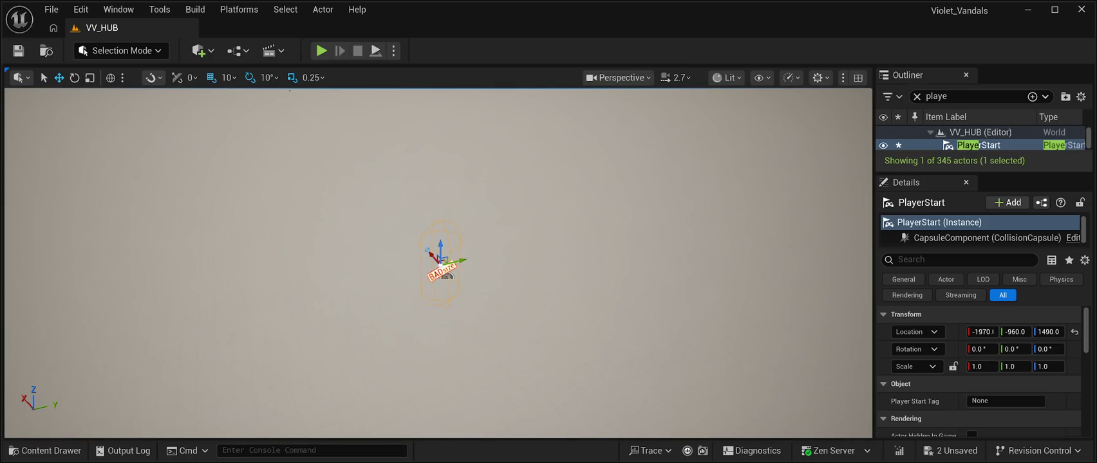
Frame the new PlayerStart and drag it down toward the hub floor
mouse_move(437, 257)
mouse_down()
mouse_move(438, 232)
mouse_move(438, 258)
mouse_move(386, 257)
mouse_up()
key(f)
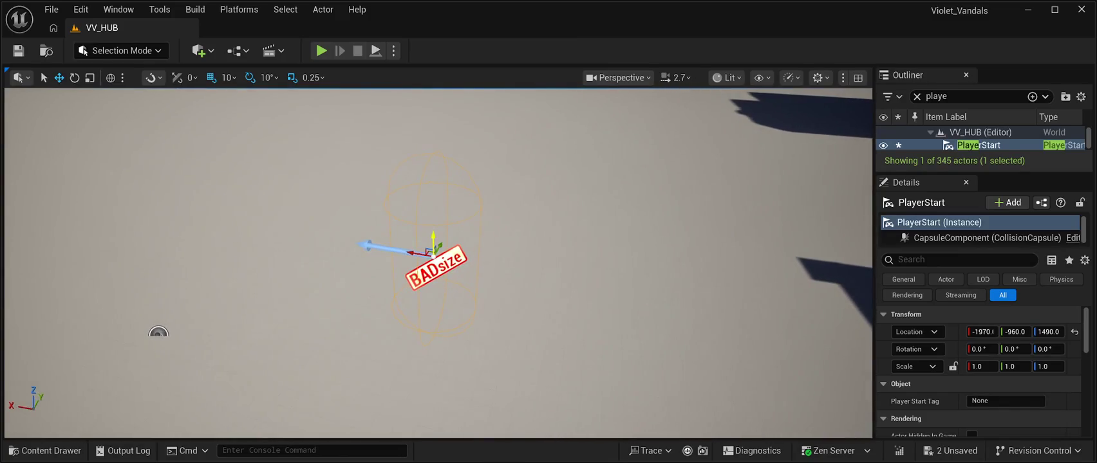
mouse_move(156, 397)
mouse_down()
mouse_move(608, 436)
mouse_move(648, 421)
mouse_move(635, 384)
mouse_up()
drag(488, 201, 486, 375)
key(f)
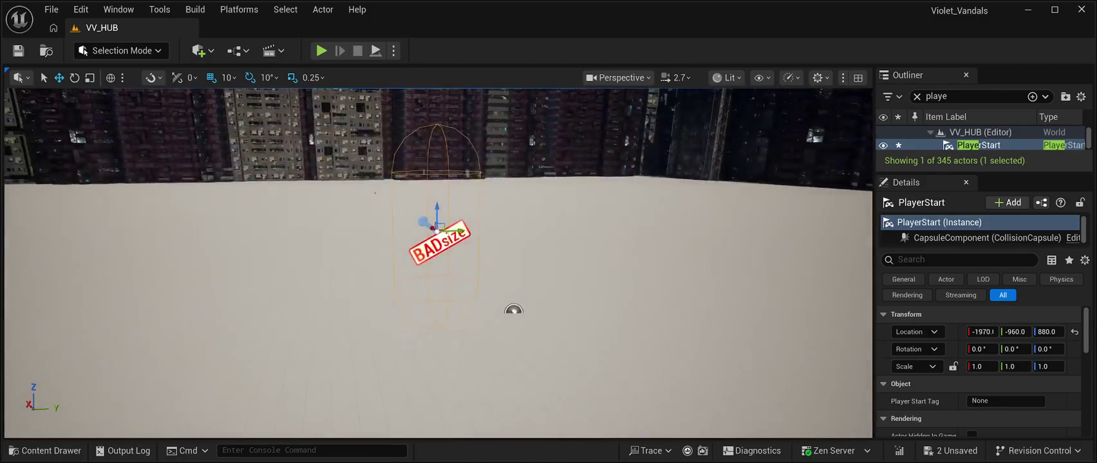
drag(437, 212, 437, 373)
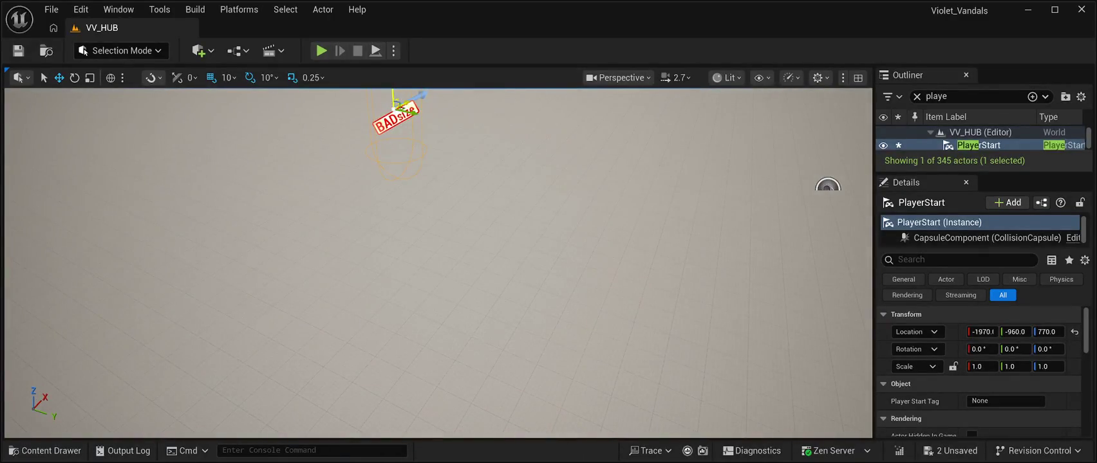
drag(393, 95, 413, 308)
Set the PlayerStart's Location Z to 0.0, then 10.0, then drag it up to about 93
click(1047, 331)
text(0.0)
key(Return)
key(f)
mouse_move(437, 264)
mouse_down()
mouse_move(440, 200)
mouse_move(457, 180)
mouse_up()
click(1047, 331)
text(10.0)
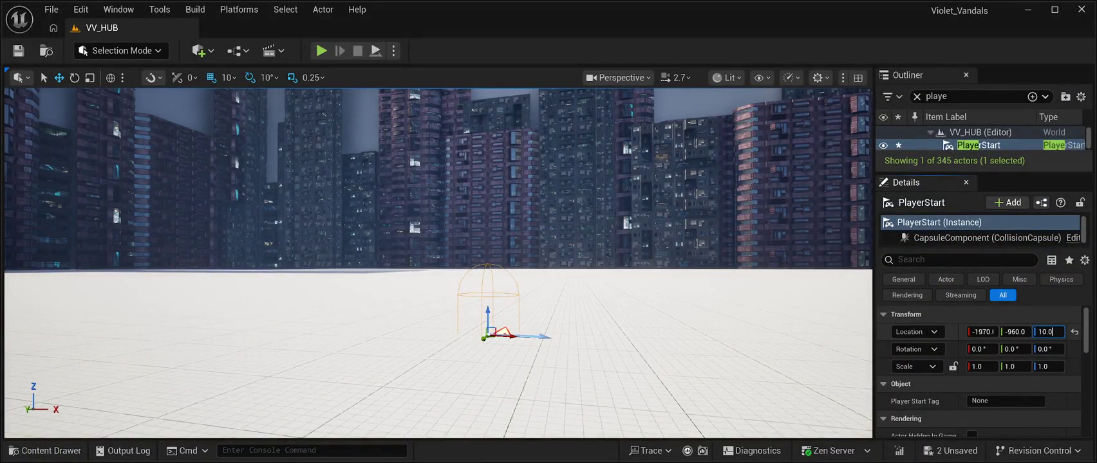
key(Return)
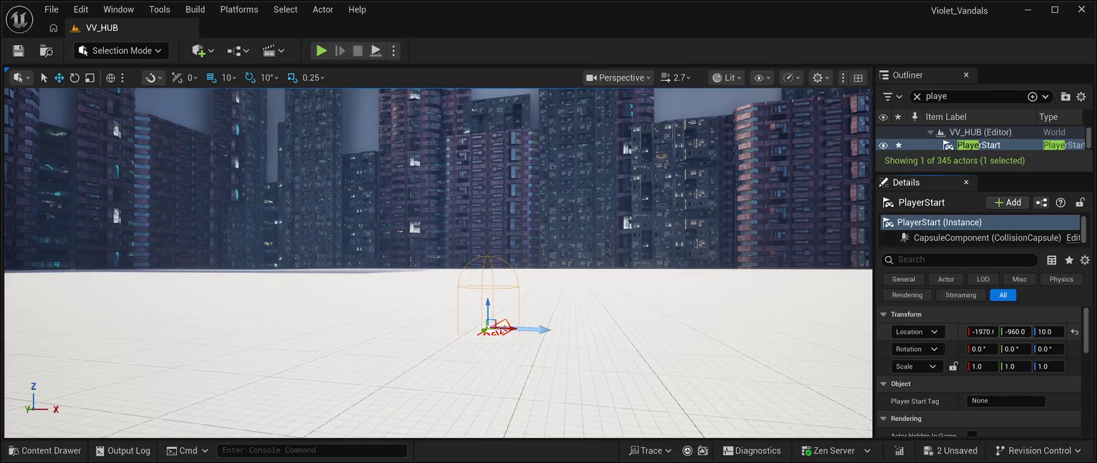
mouse_move(1047, 331)
mouse_down()
mouse_move(1033, 331)
mouse_move(1070, 331)
mouse_up()
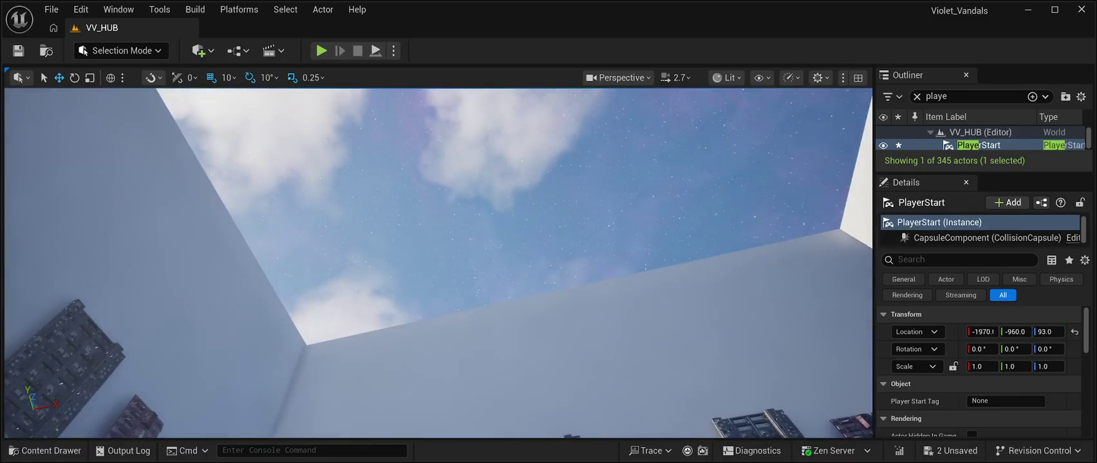
click(437, 193)
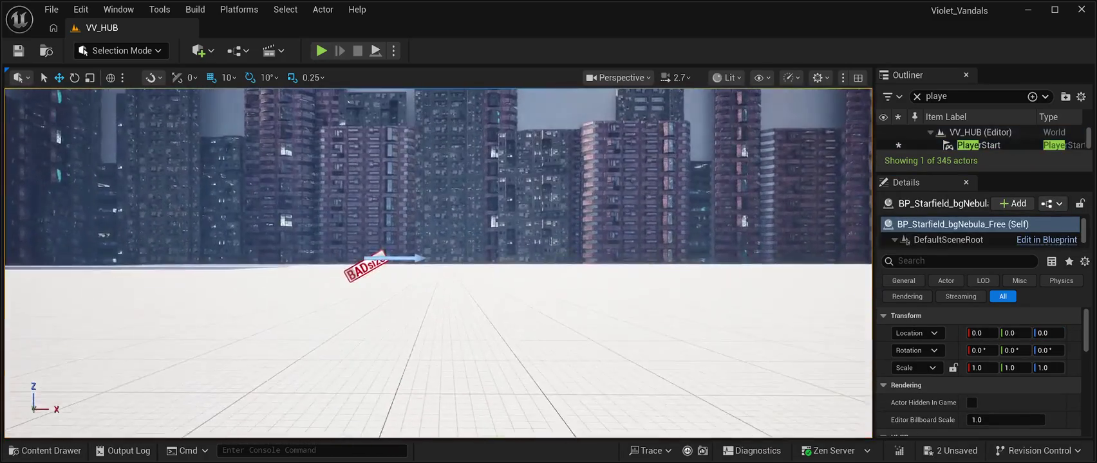
Save the level and search the Details panel for collision
key(ctrl+s)
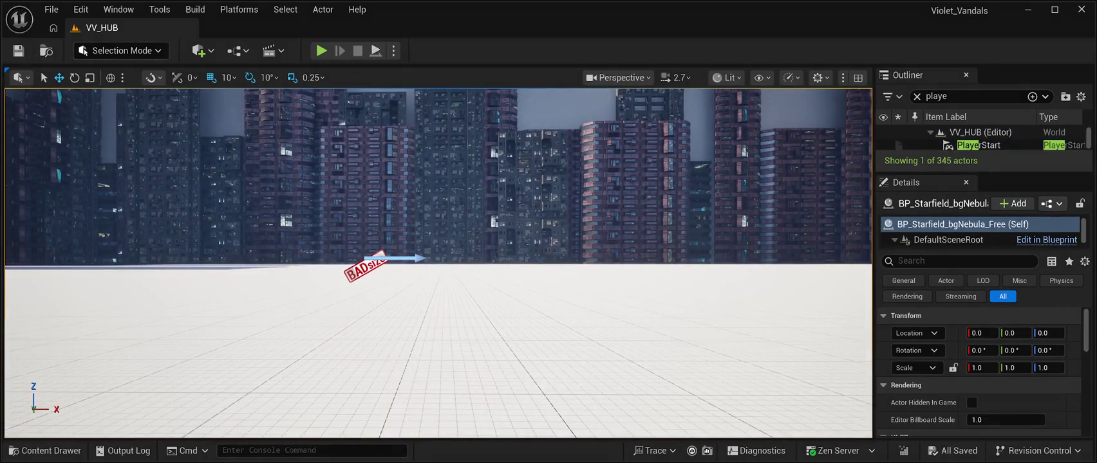
click(962, 261)
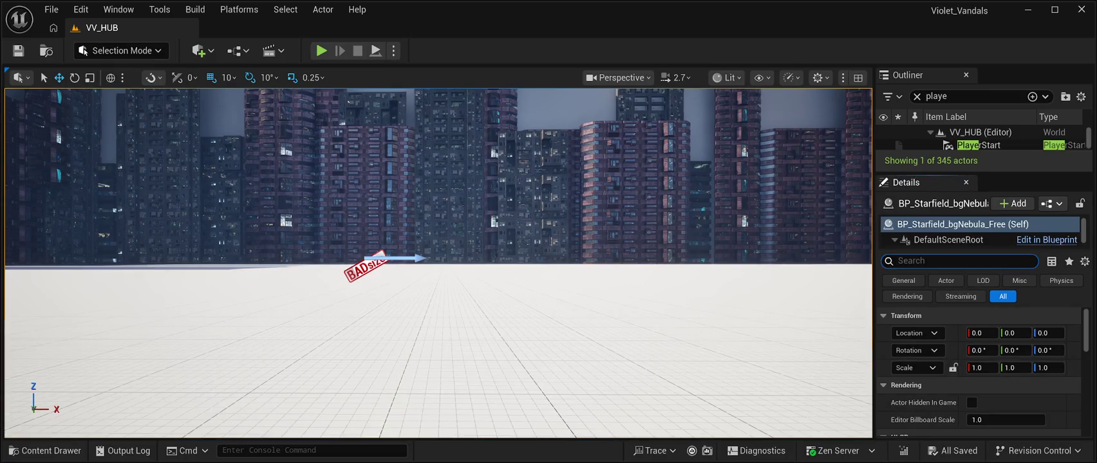
text(collision)
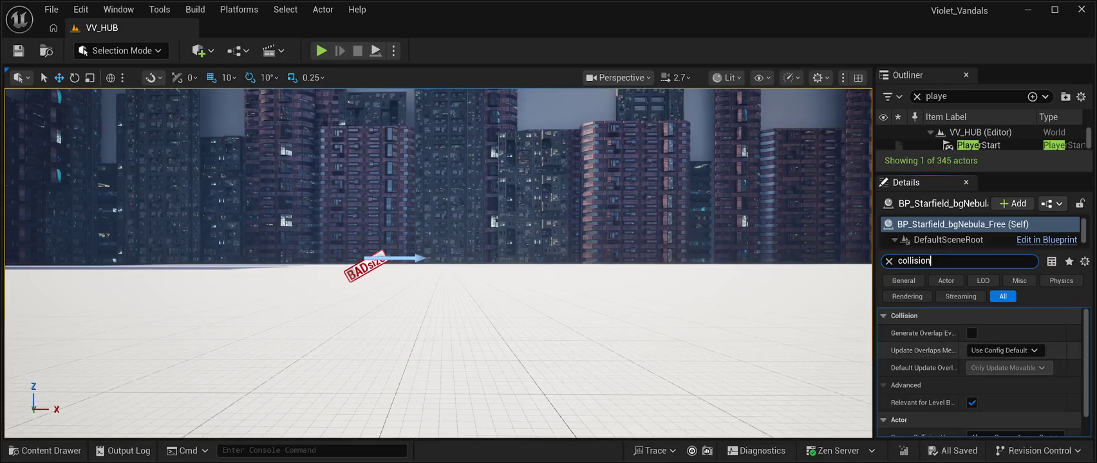
scroll(978, 373, down, 1)
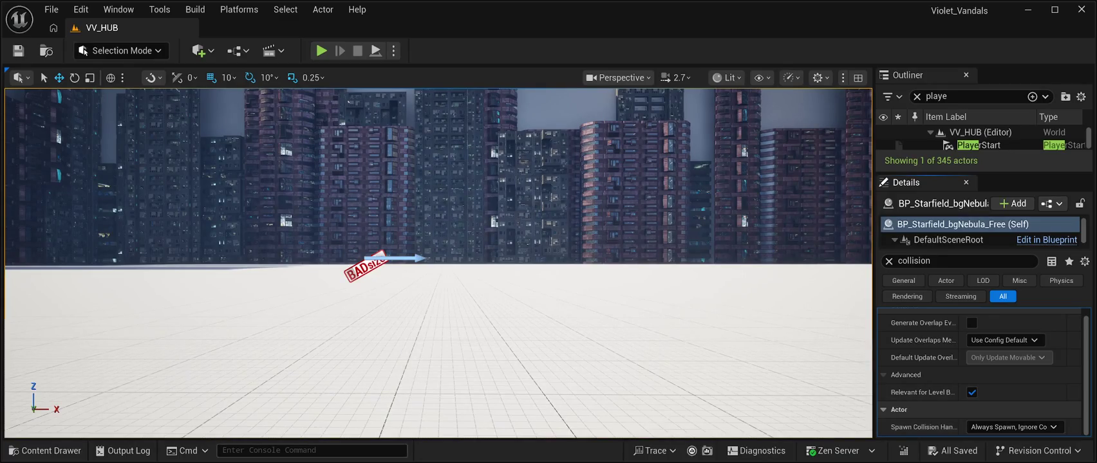
Glance at the ThirdPerson Blueprints assets, then start a Play In Editor session
click(45, 451)
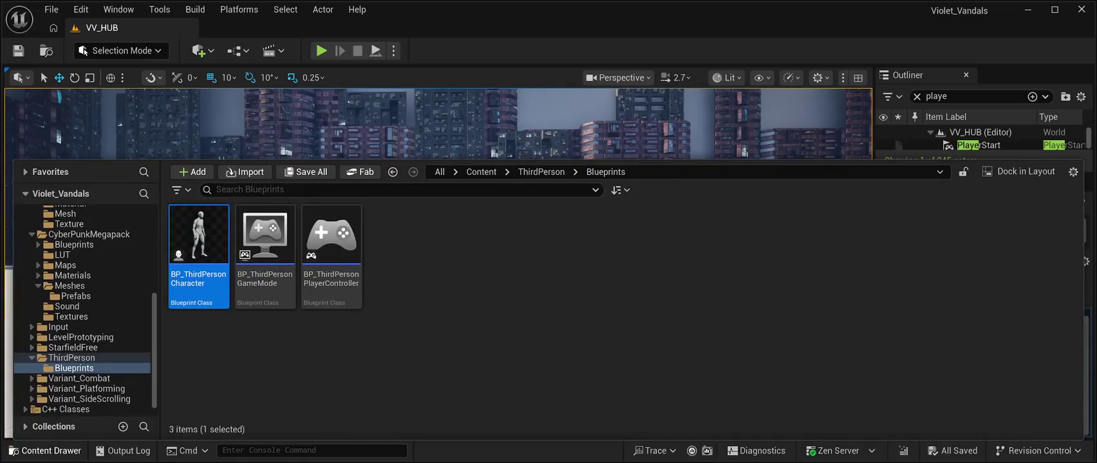
key(ctrl+space)
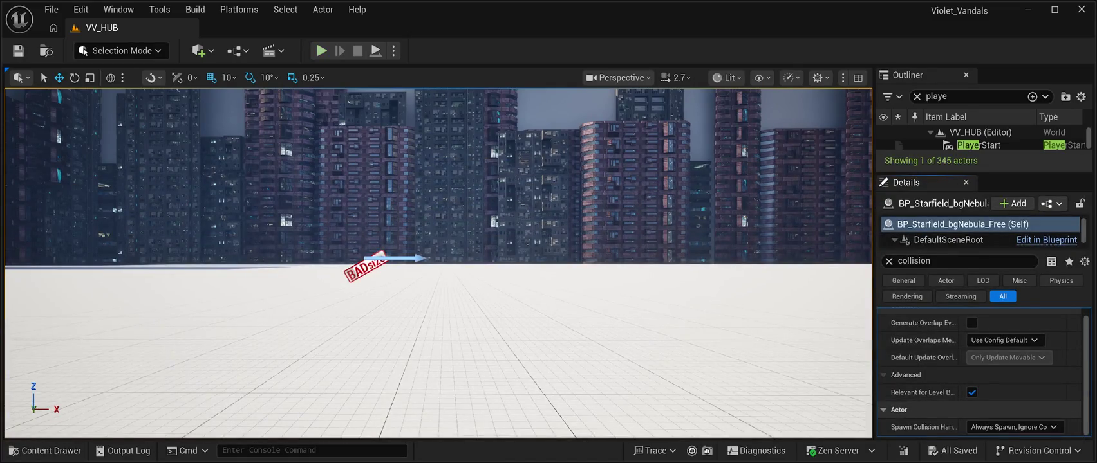
click(933, 261)
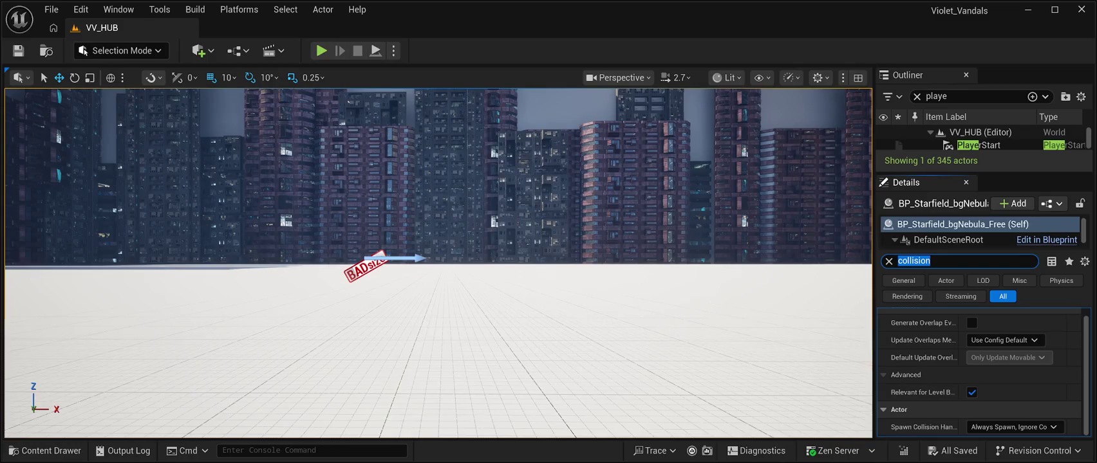
click(320, 50)
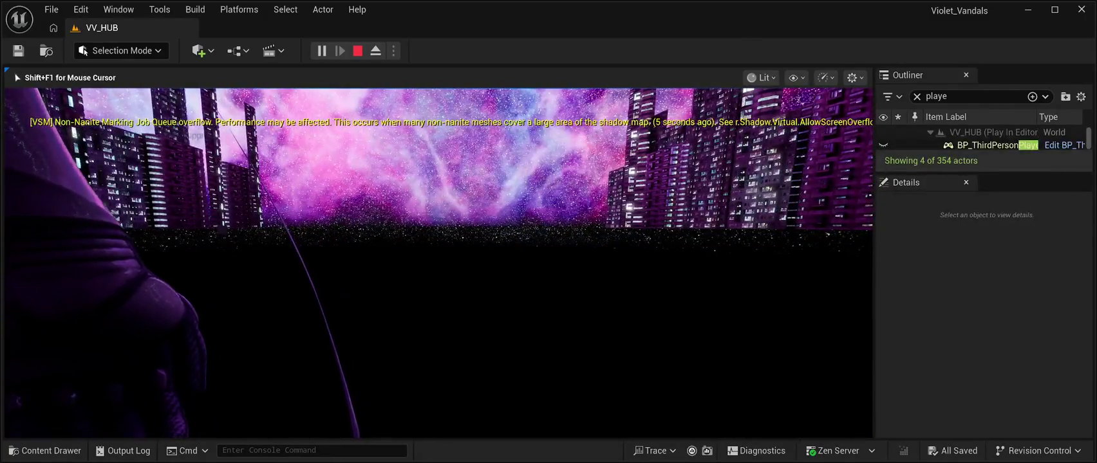
Stop the running Play In Editor session with Esc
key(Escape)
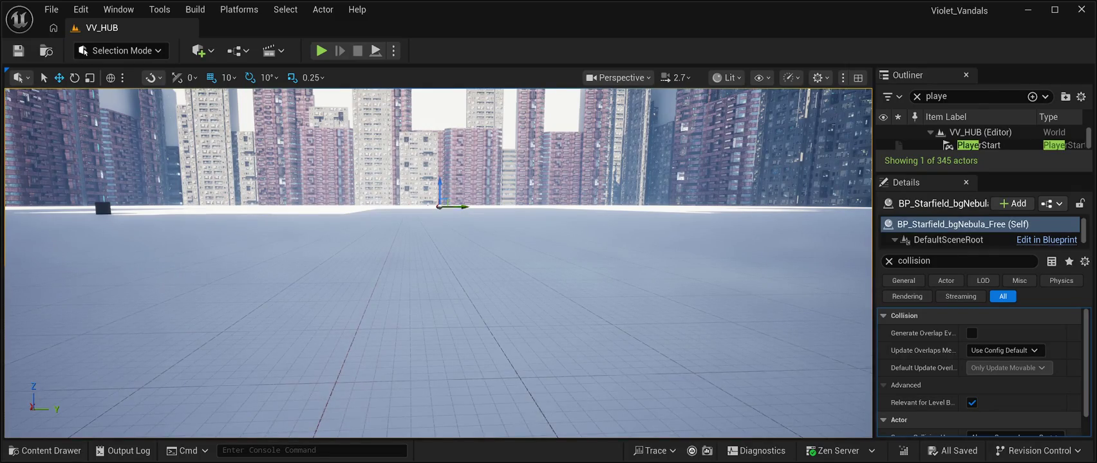
Drag BP_ThirdPersonCharacter from ThirdPerson/Blueprints onto the hub floor and start a playtest
click(45, 451)
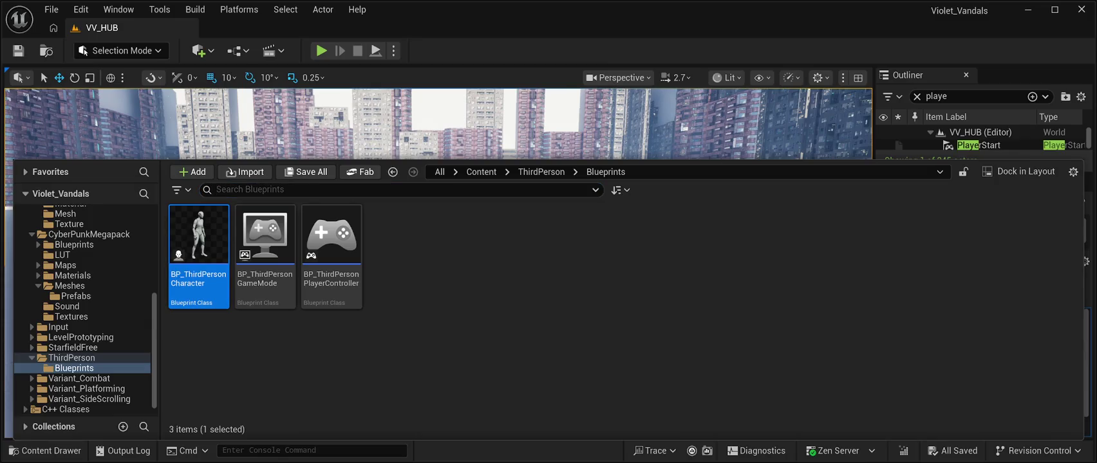
mouse_move(198, 245)
mouse_down()
mouse_move(445, 206)
mouse_move(514, 322)
mouse_move(513, 184)
mouse_up()
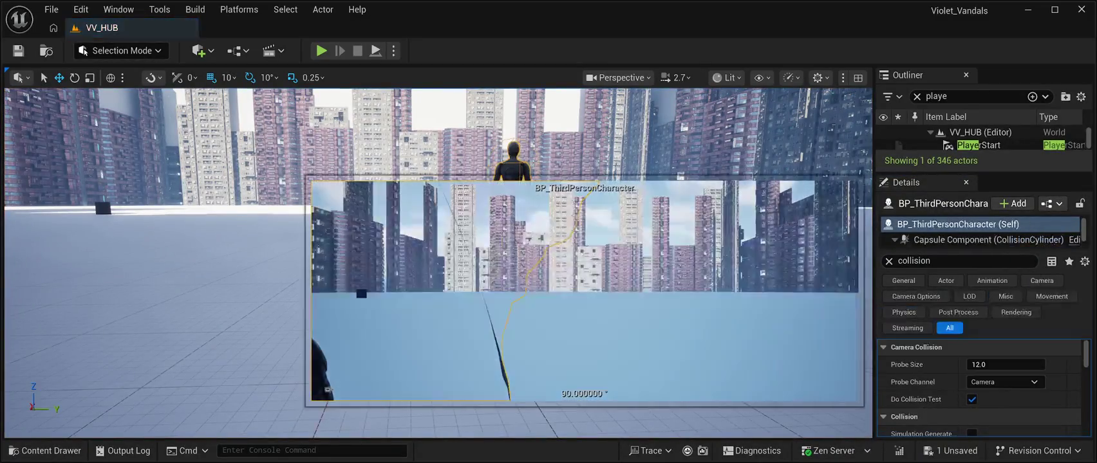
click(526, 245)
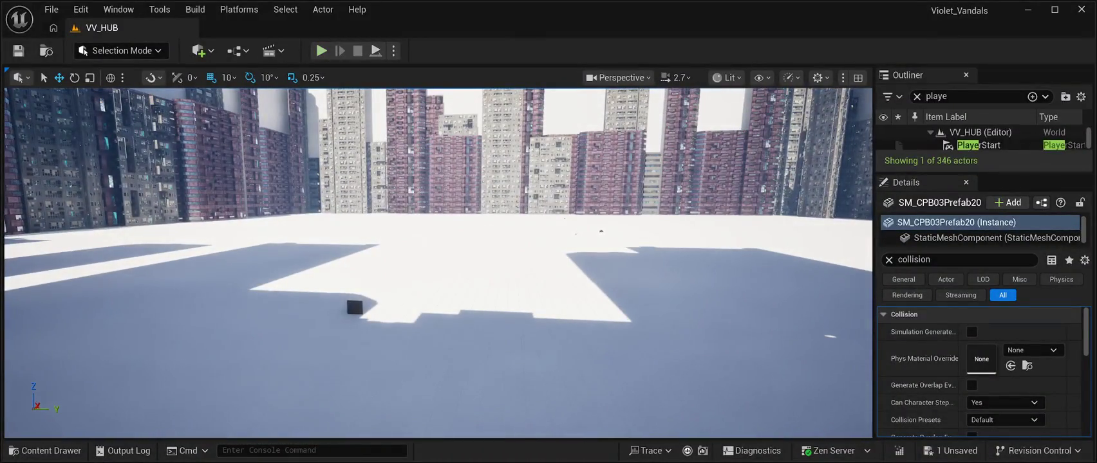
click(322, 51)
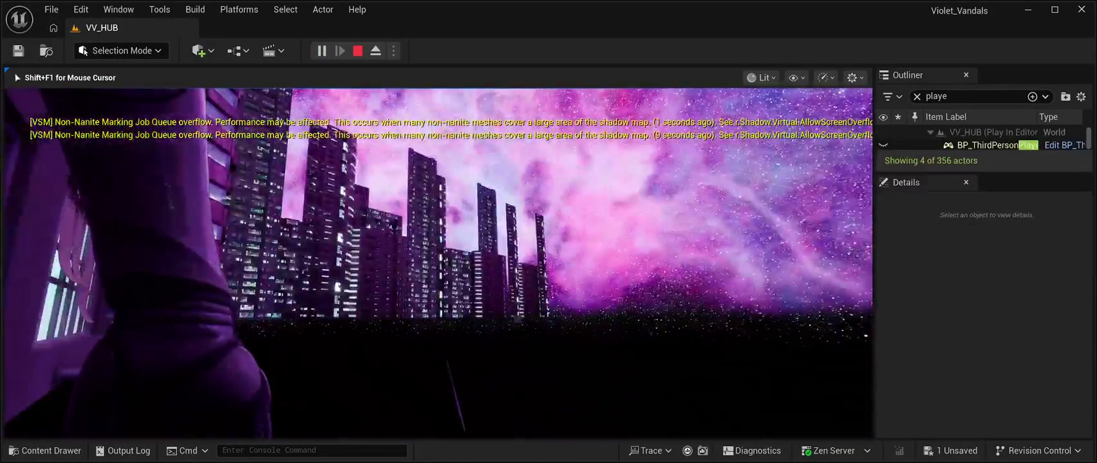
End the playtest and return to the editor viewport with Esc
key(Escape)
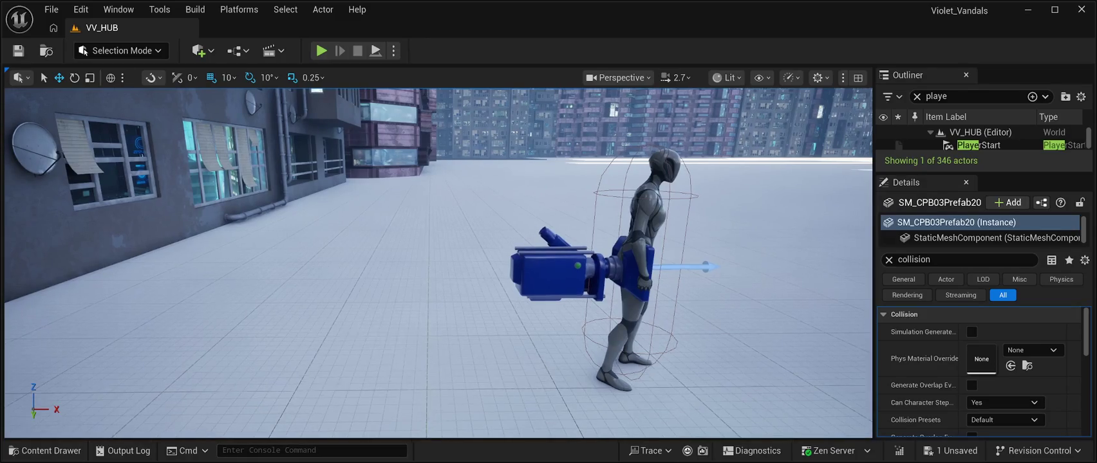
Set BP_ThirdPersonCharacter's Auto Possess Player to Player 0, save, and playtest the level
click(634, 270)
double_click(913, 260)
text(possess)
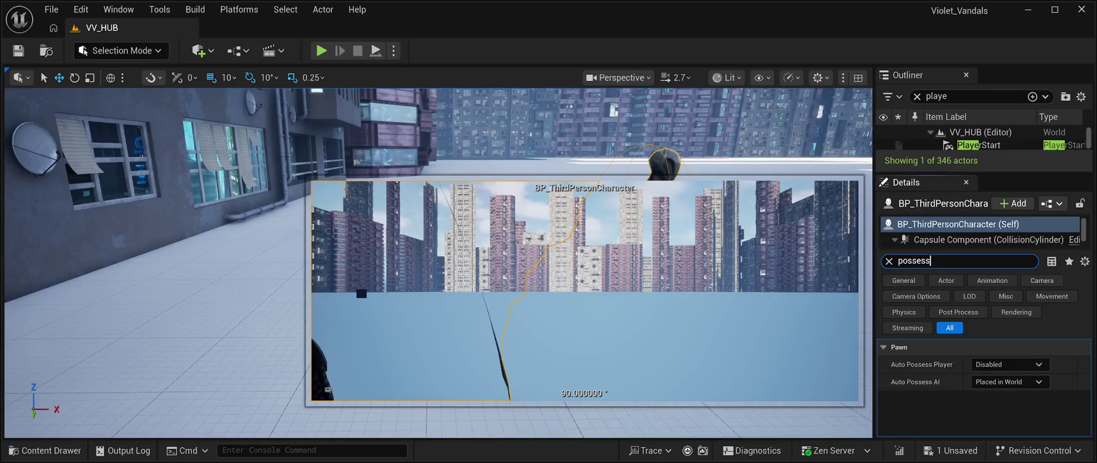
click(1007, 364)
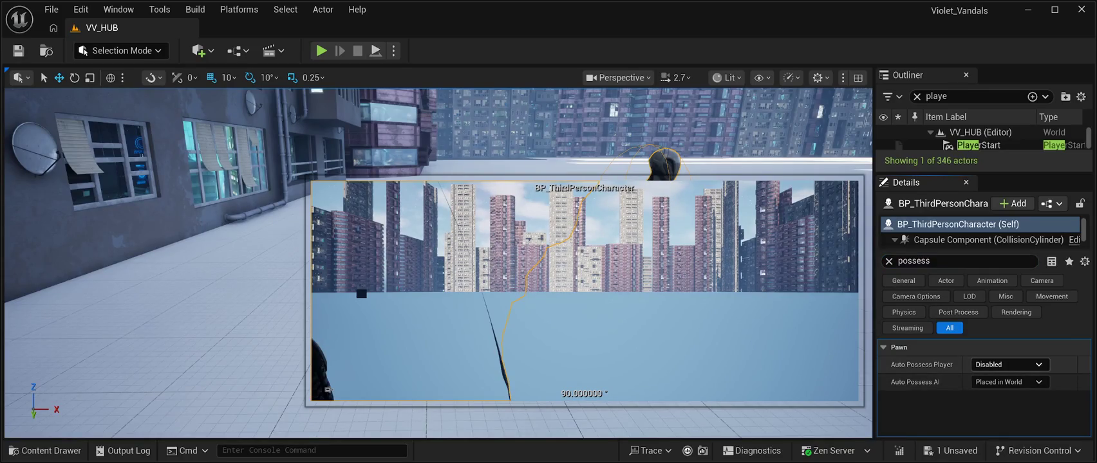
click(1008, 364)
click(995, 386)
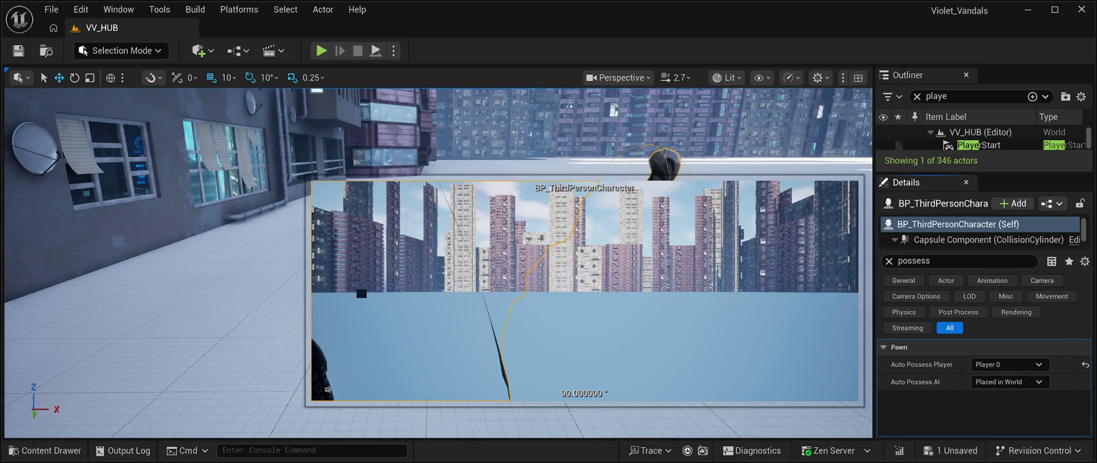
key(ctrl+s)
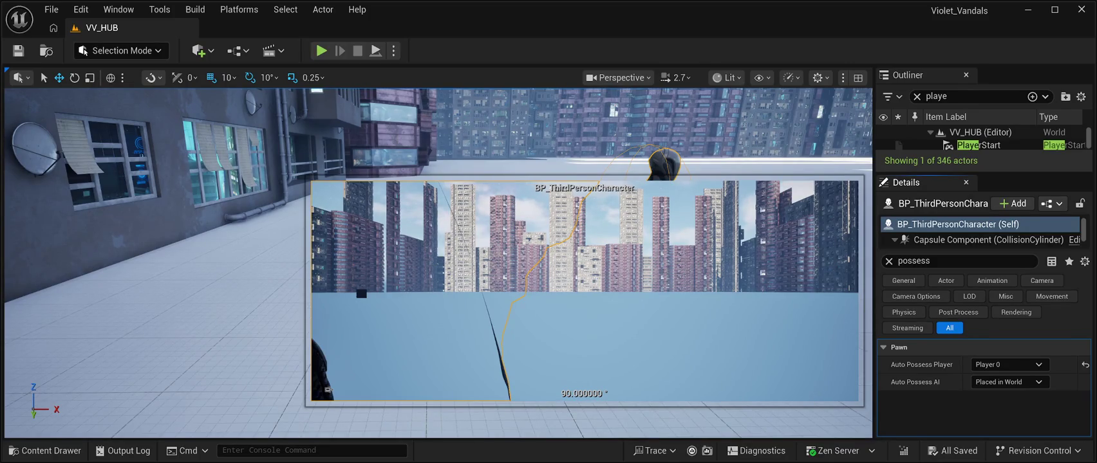
click(320, 50)
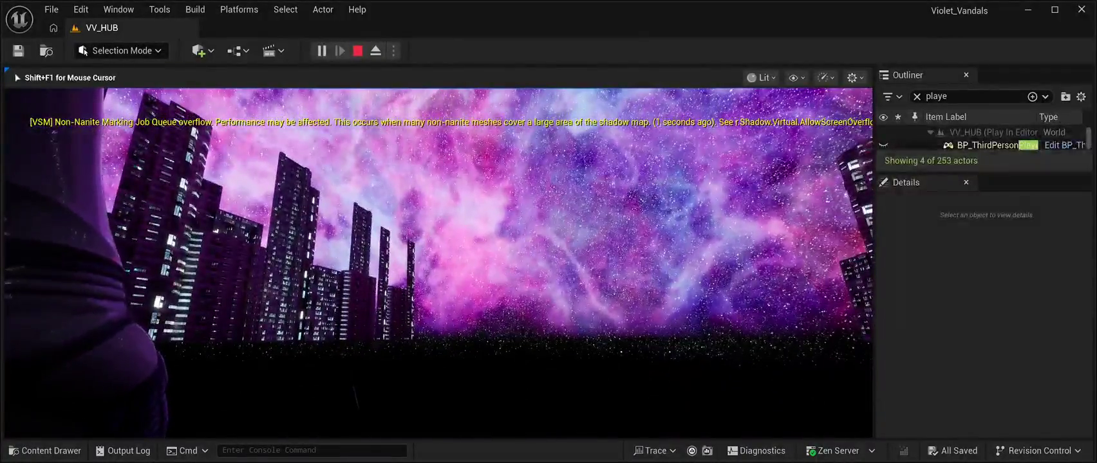
key(Escape)
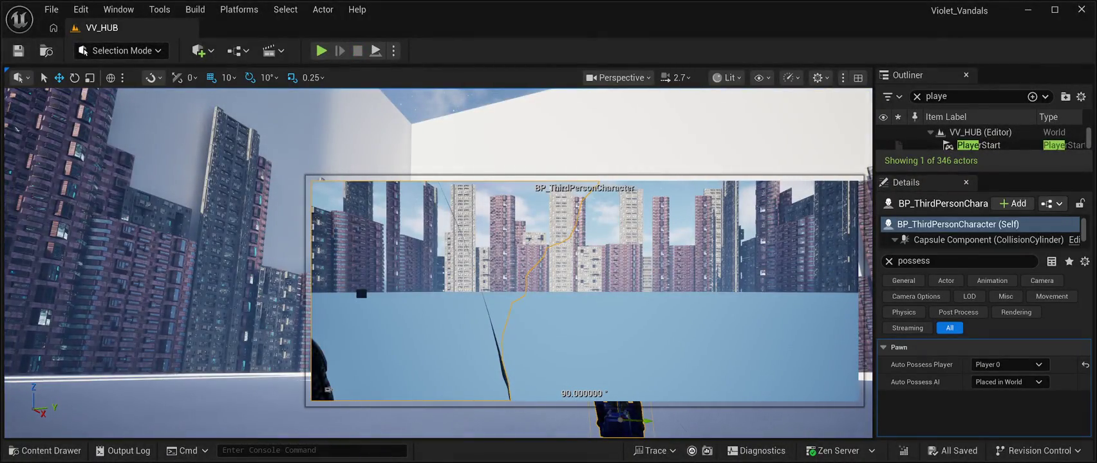
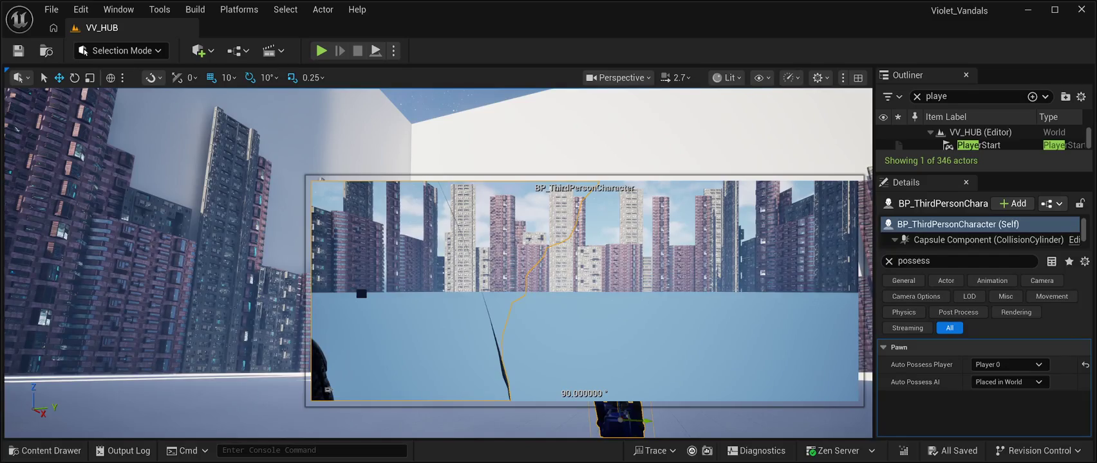
Undock the Details panel and delete the PlayerStart actor from VV_HUB via the Outliner
key(Escape)
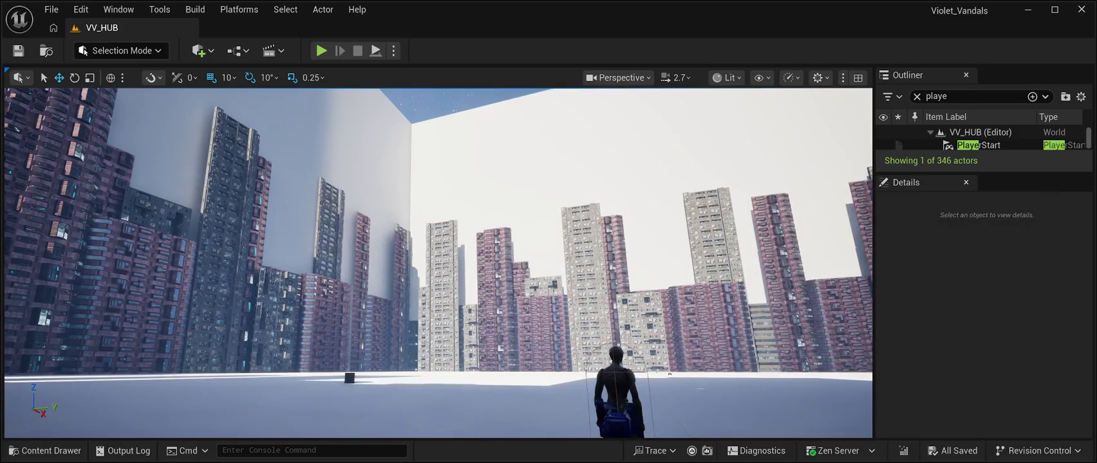
drag(906, 182, 906, 445)
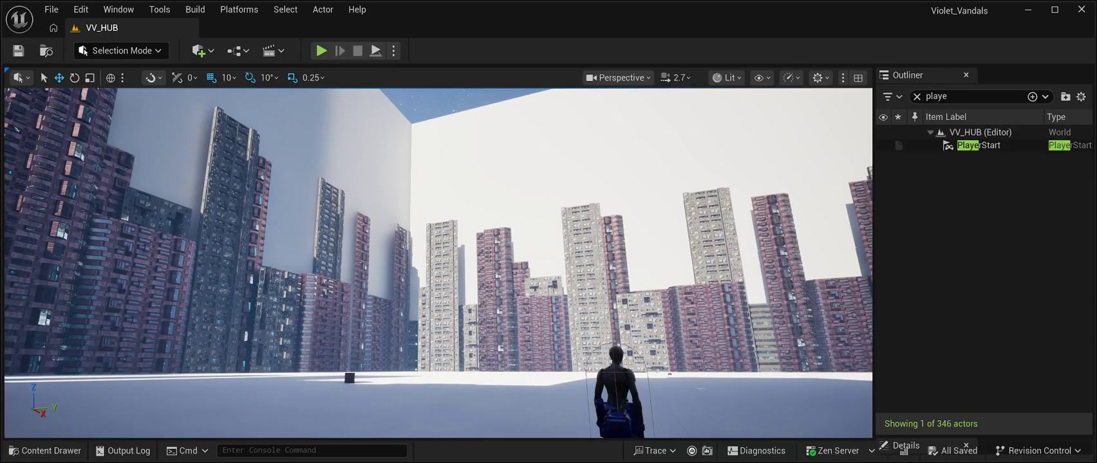
click(978, 145)
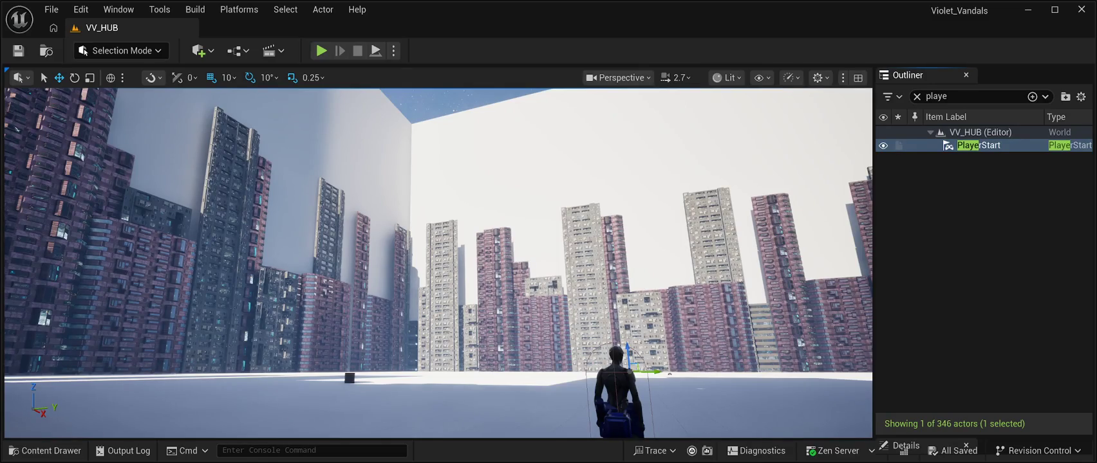
key(Delete)
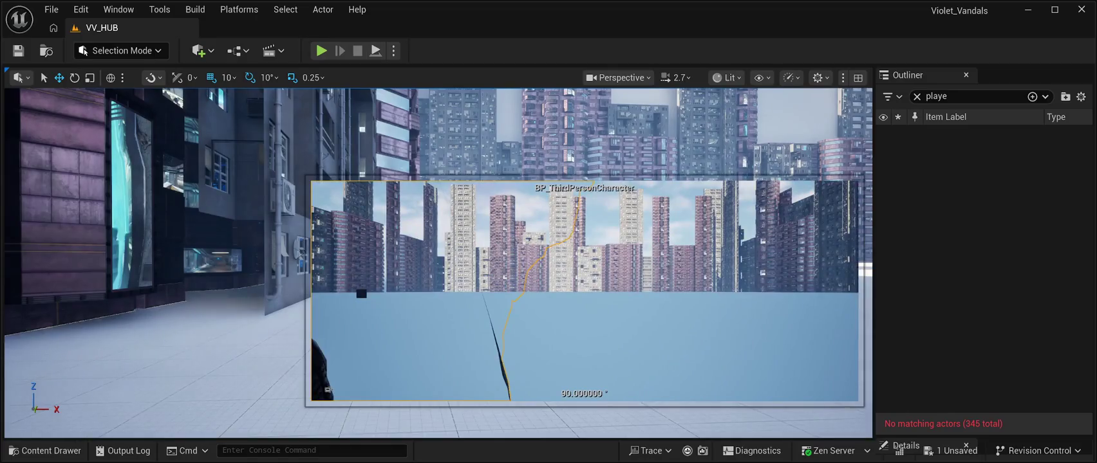
key(Delete)
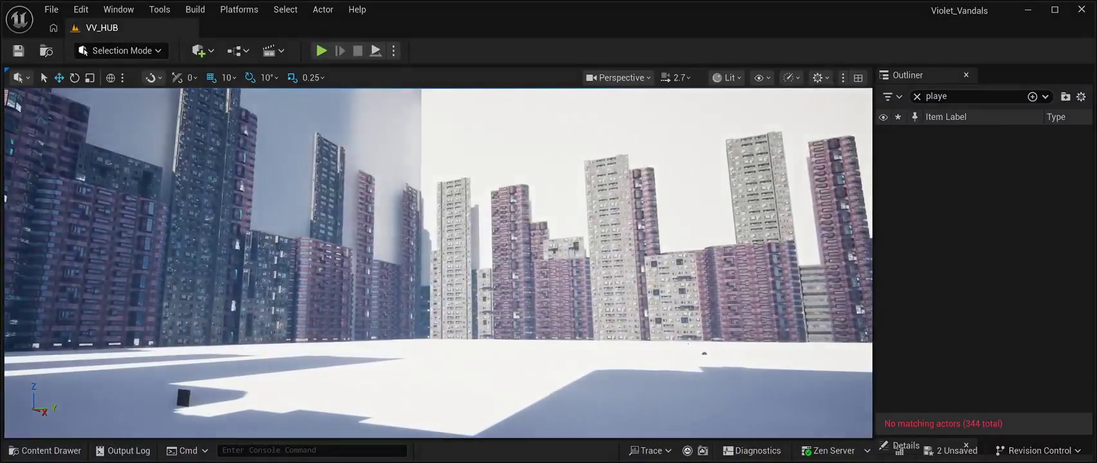
key(ctrl+s)
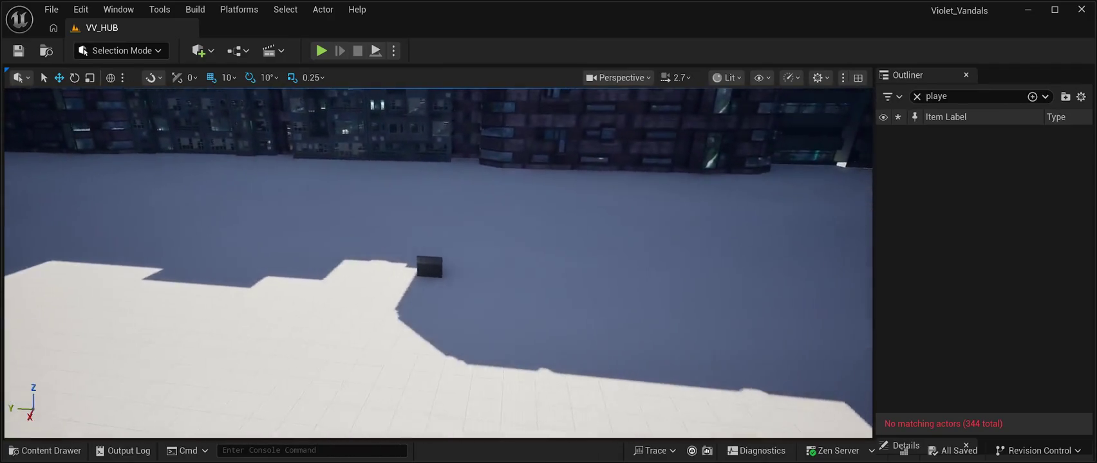
click(485, 250)
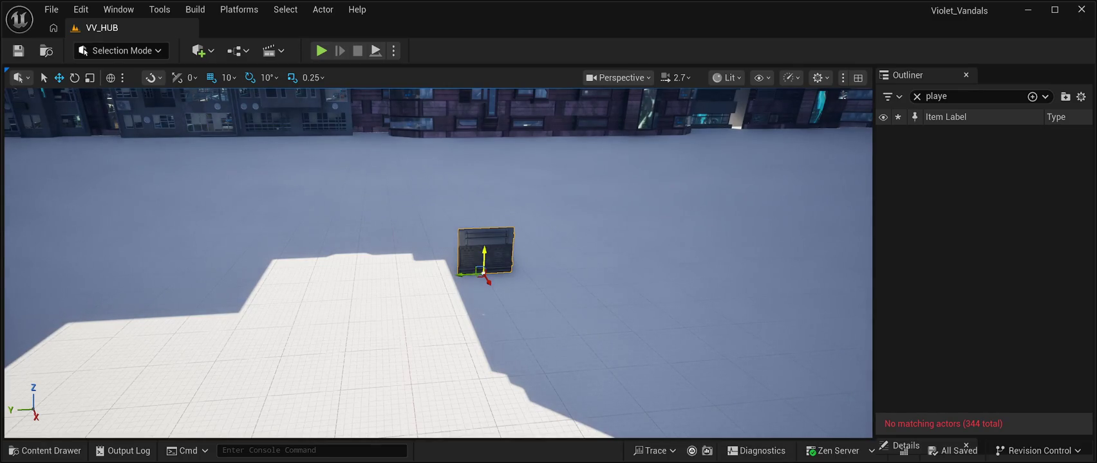
key(Delete)
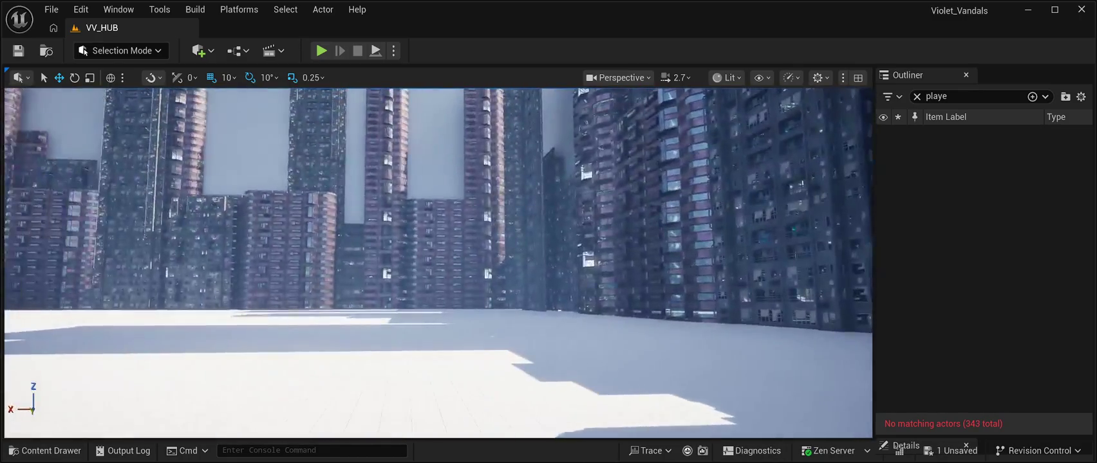
key(ctrl+s)
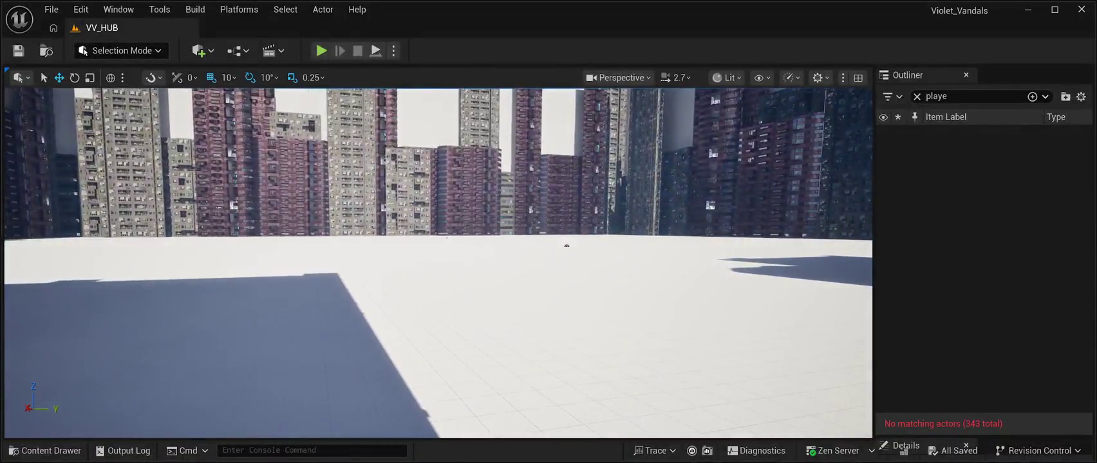
key(ctrl+space)
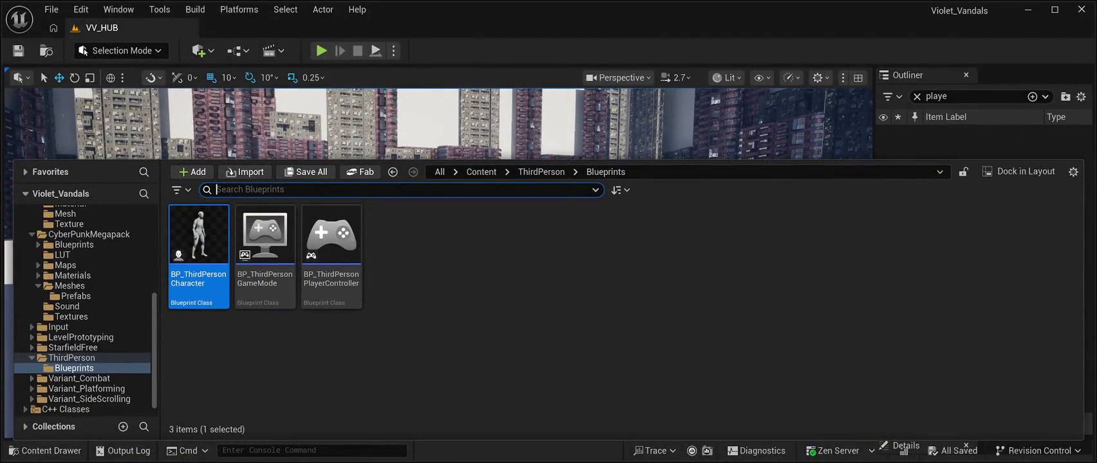
key(ctrl+space)
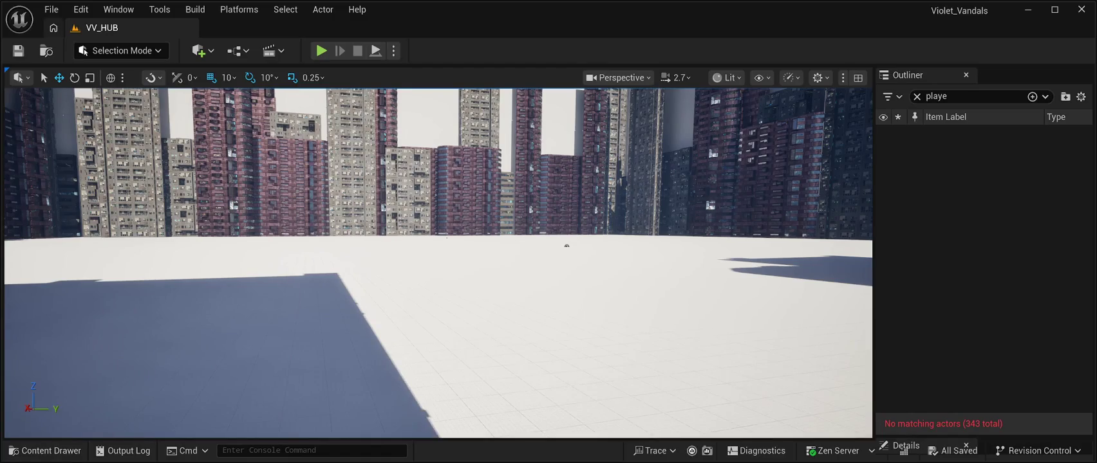
click(51, 9)
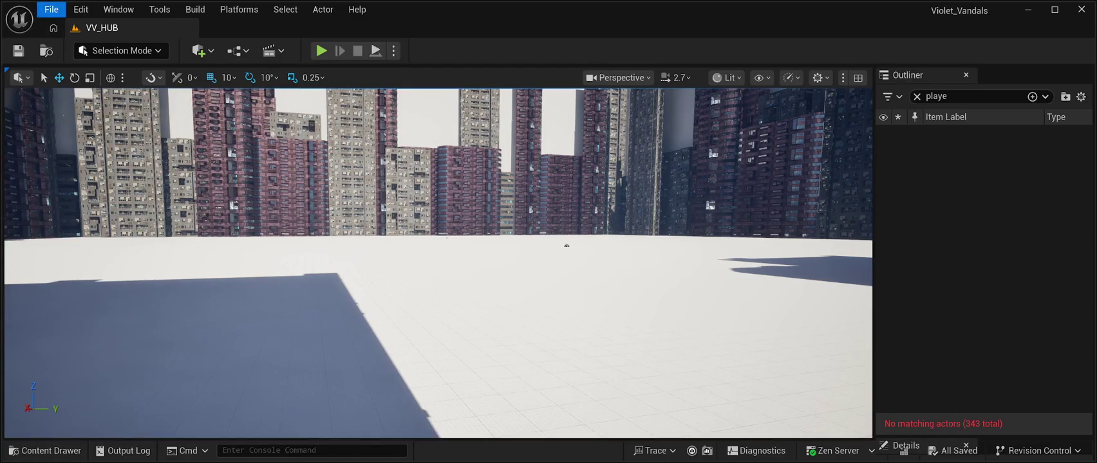
key(Escape)
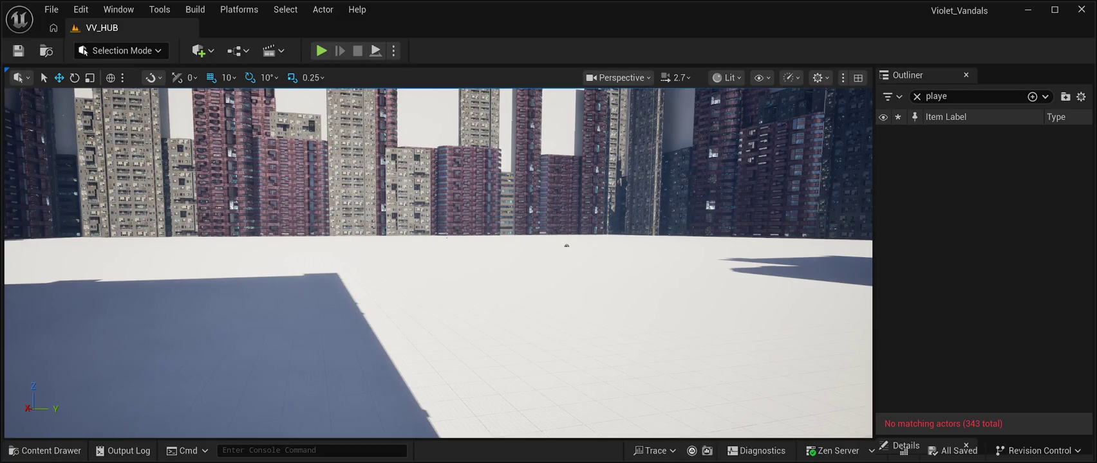
click(51, 9)
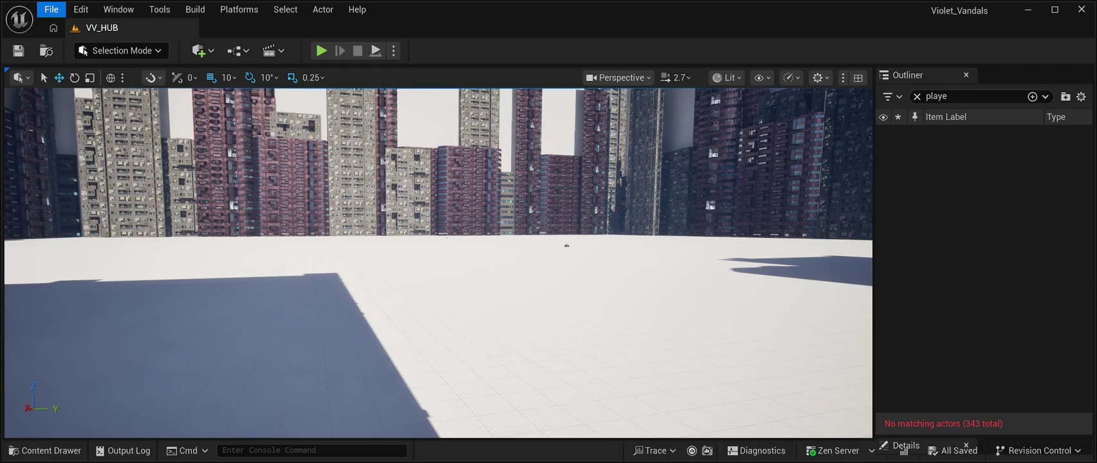
key(ctrl+space)
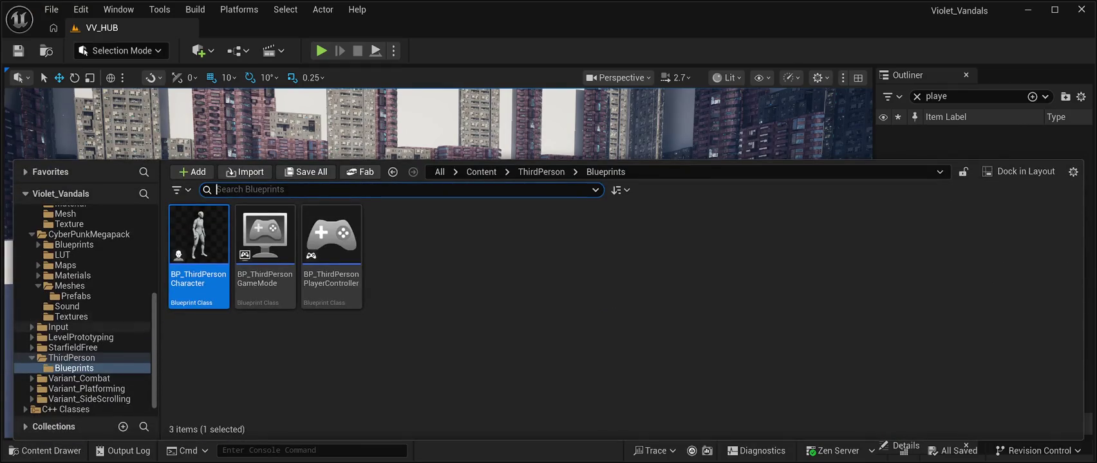
Go to the top-level Content folder, select the VV_HUB level asset, and hide the drawer
scroll(83, 309, up, 10)
click(57, 223)
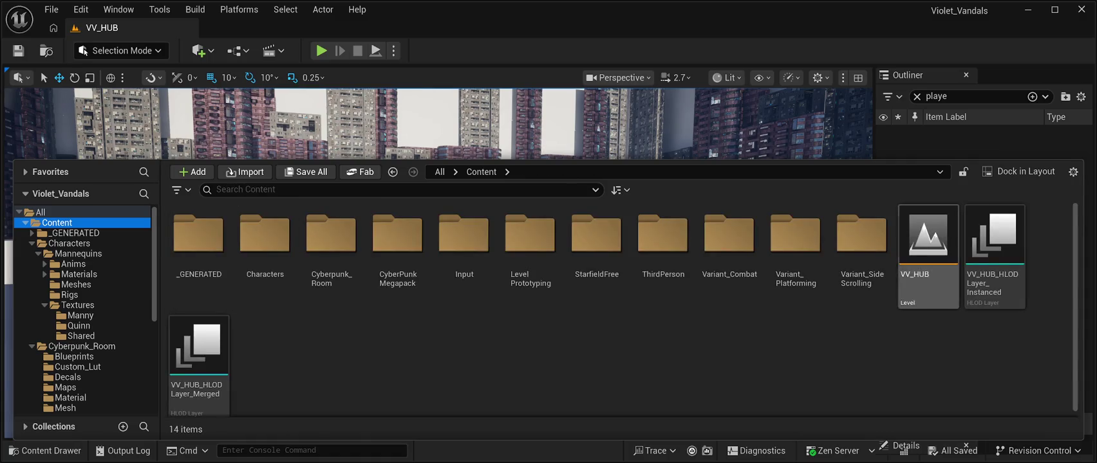
click(928, 257)
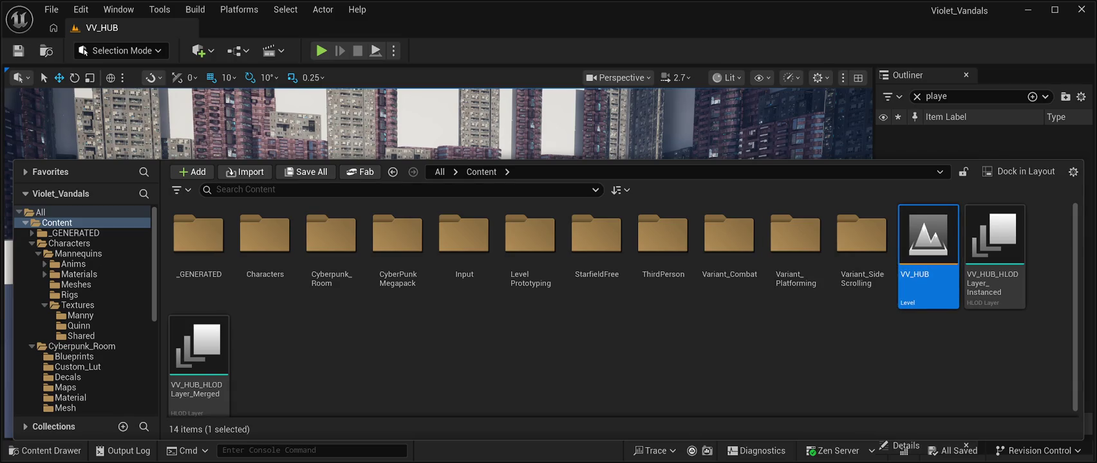
key(ctrl+space)
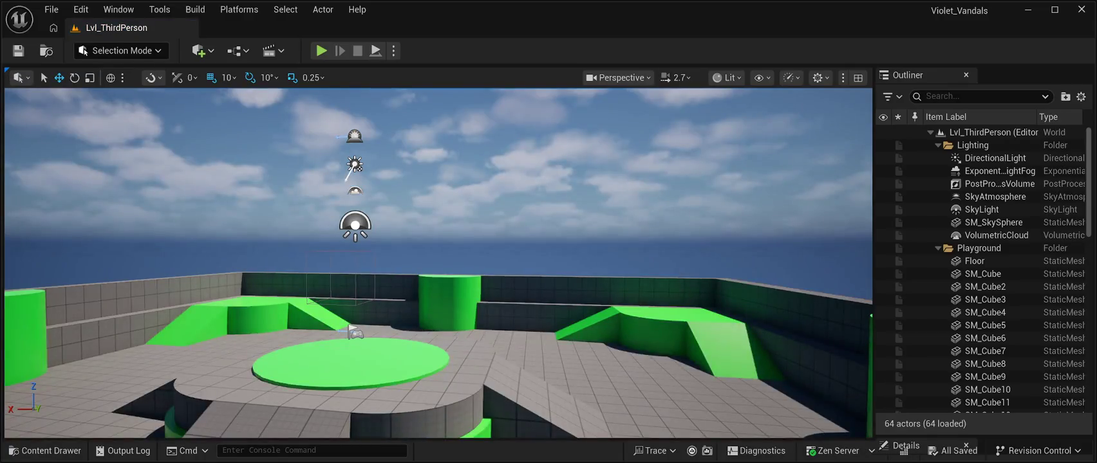
Bring up the Content Drawer showing the top Content folder with VV_HUB
click(45, 450)
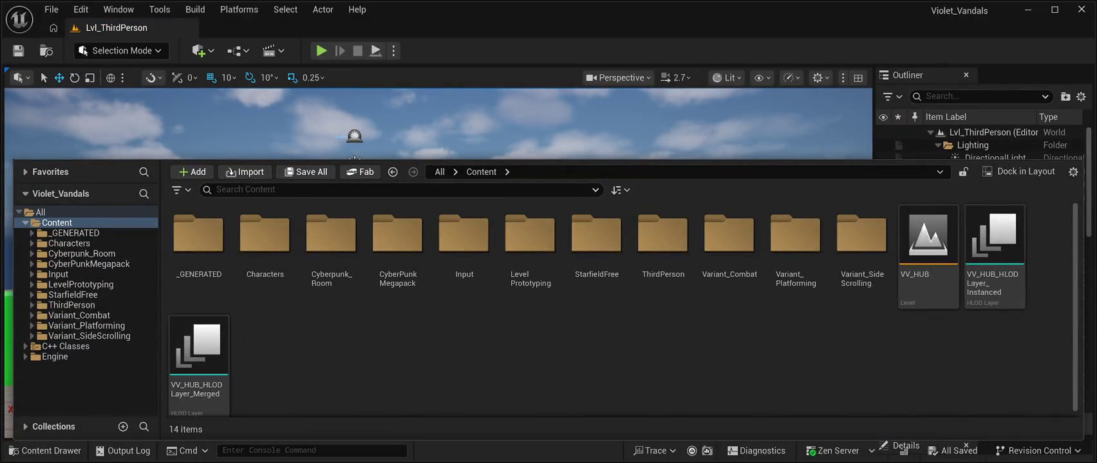
click(927, 244)
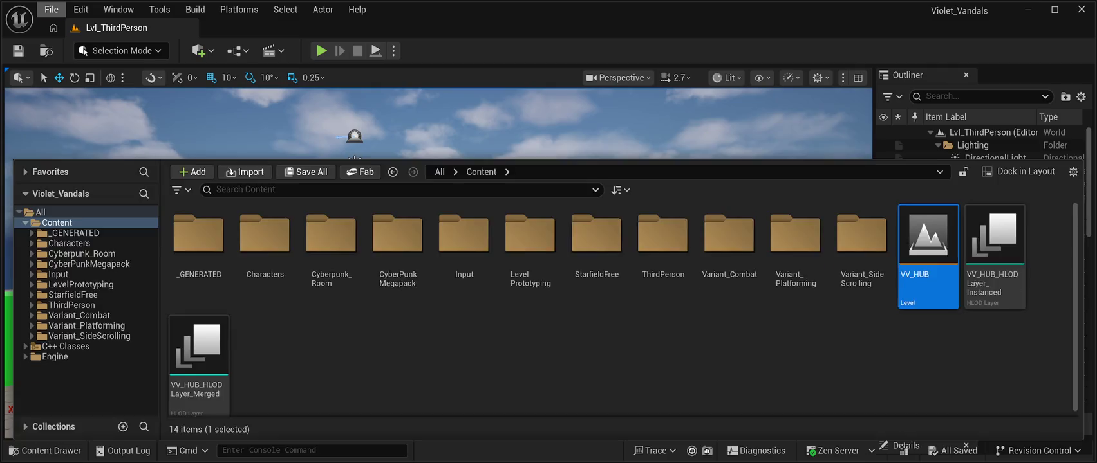
key(ctrl+space)
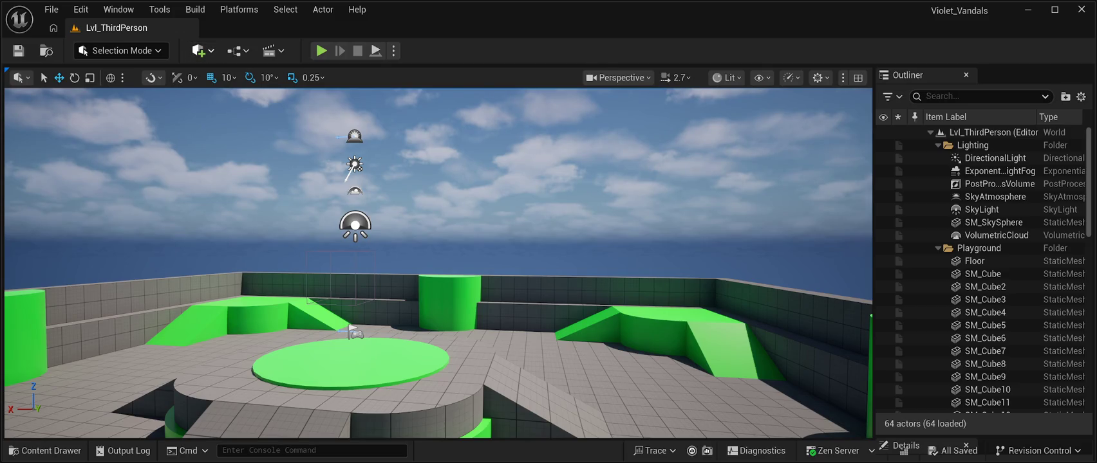
Place a second player start on the playground floor and paste the copied one into VV_HUB
mouse_move(198, 50)
mouse_down()
mouse_move(414, 318)
mouse_move(421, 347)
mouse_up()
scroll(443, 437, up, 3)
drag(443, 436, 451, 389)
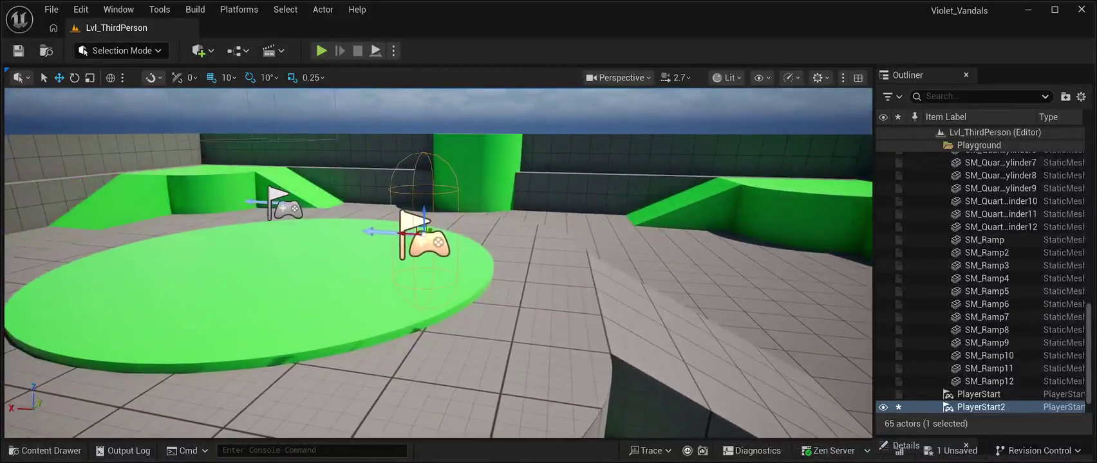
scroll(438, 285, down, 5)
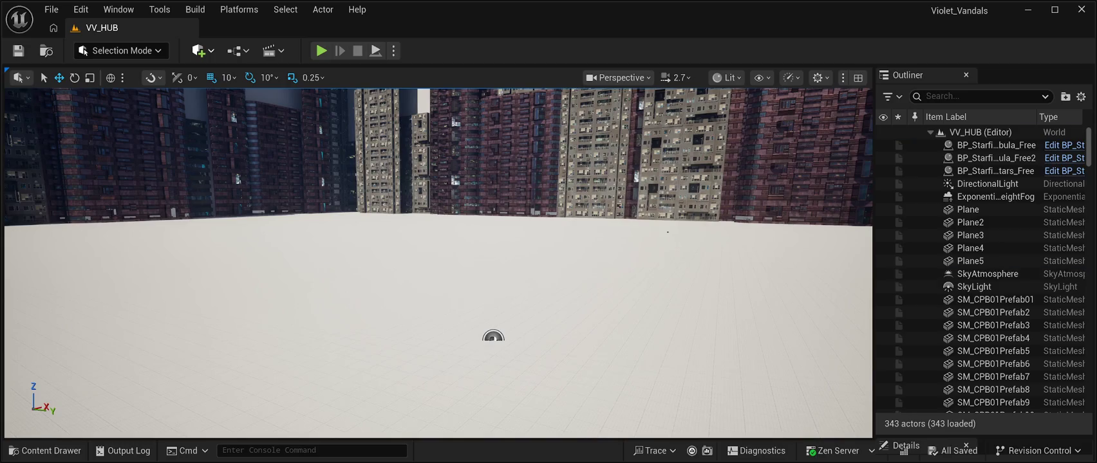
key(ctrl+z)
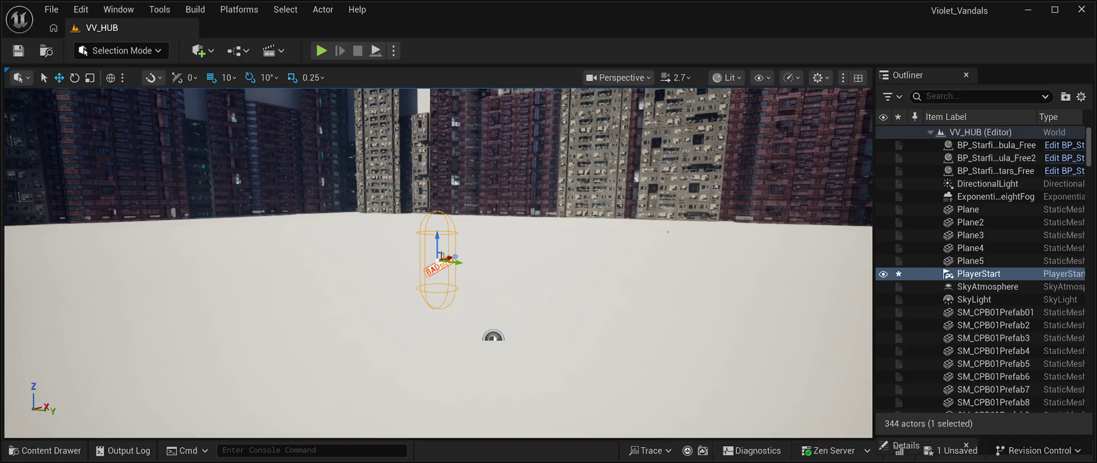
Select the PlayerStart in the Outliner and delete it, leaving VV_HUB with 343 actors
click(967, 209)
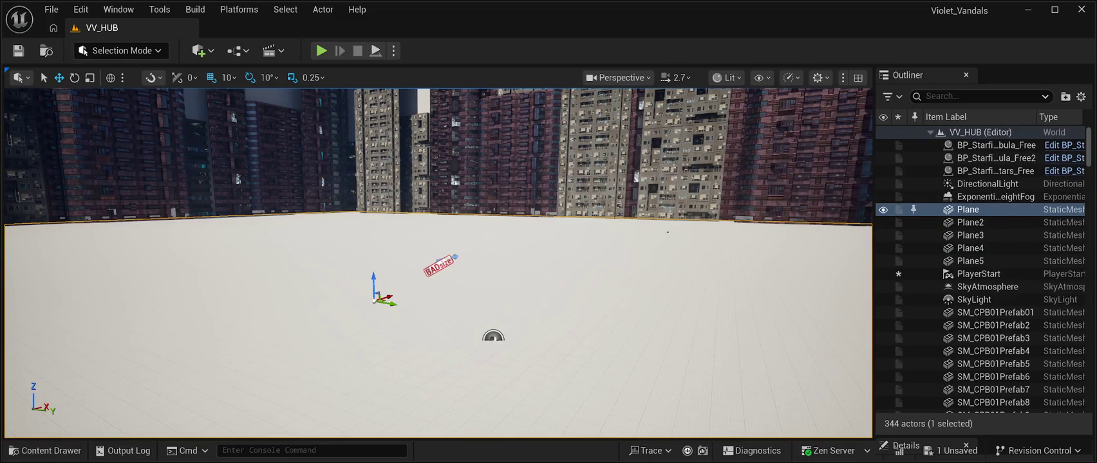
scroll(978, 271, down, 2)
scroll(978, 270, up, 2)
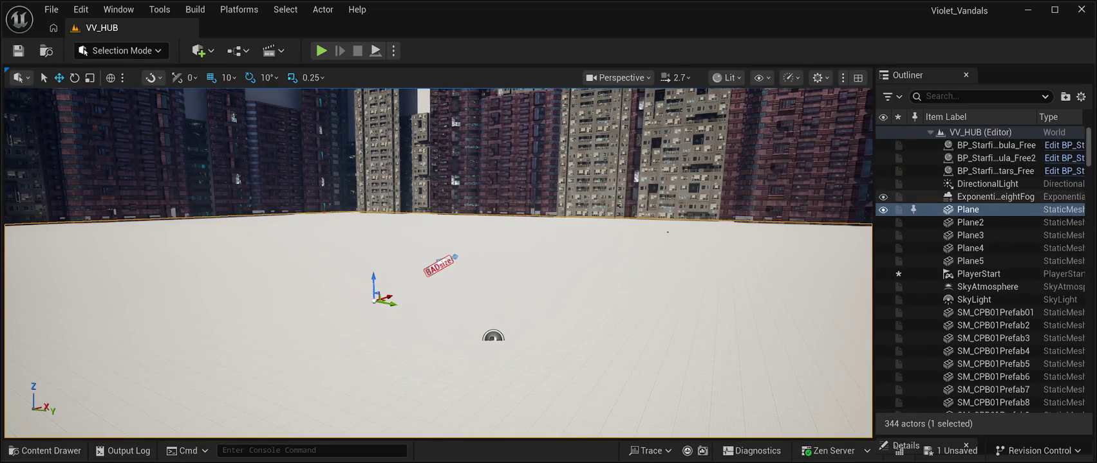
click(978, 274)
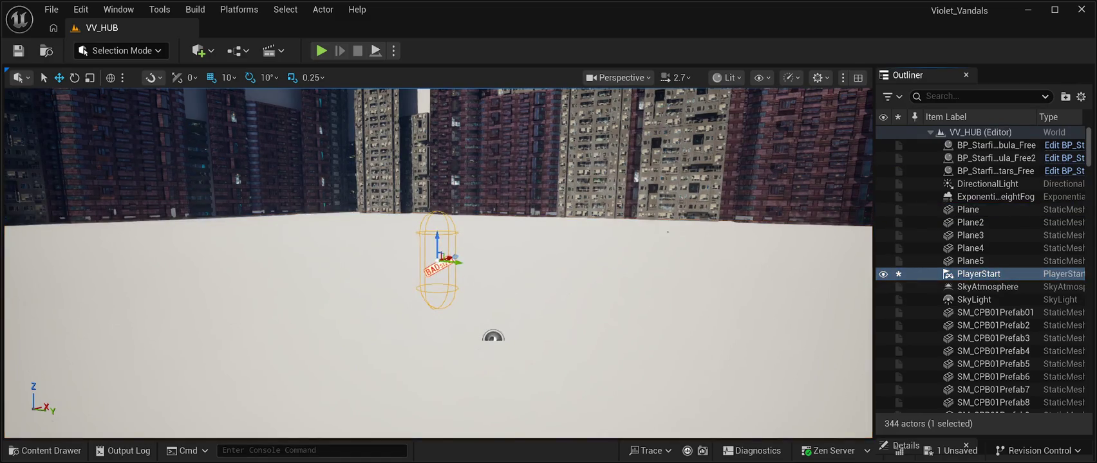
key(Delete)
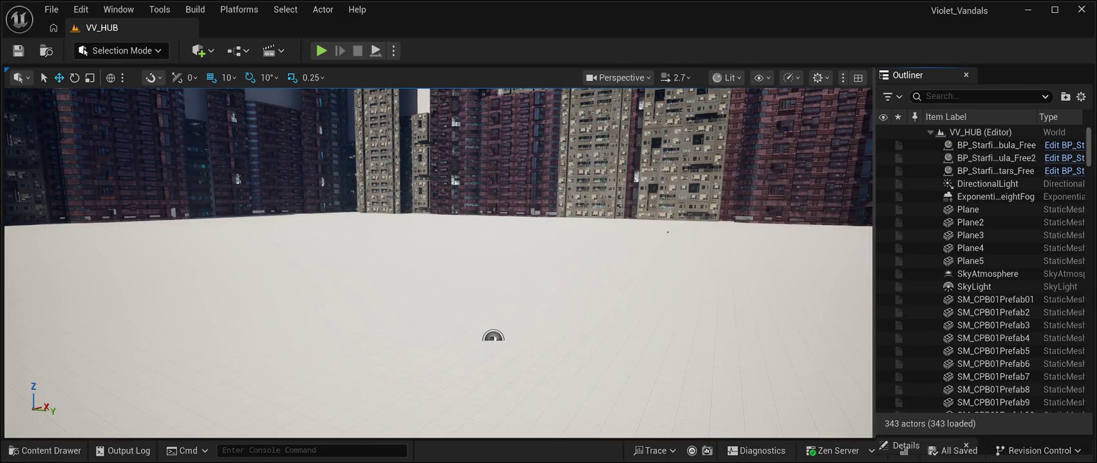
Pull the camera back to frame the skyline of apartment towers around the floor
drag(493, 337, 493, 360)
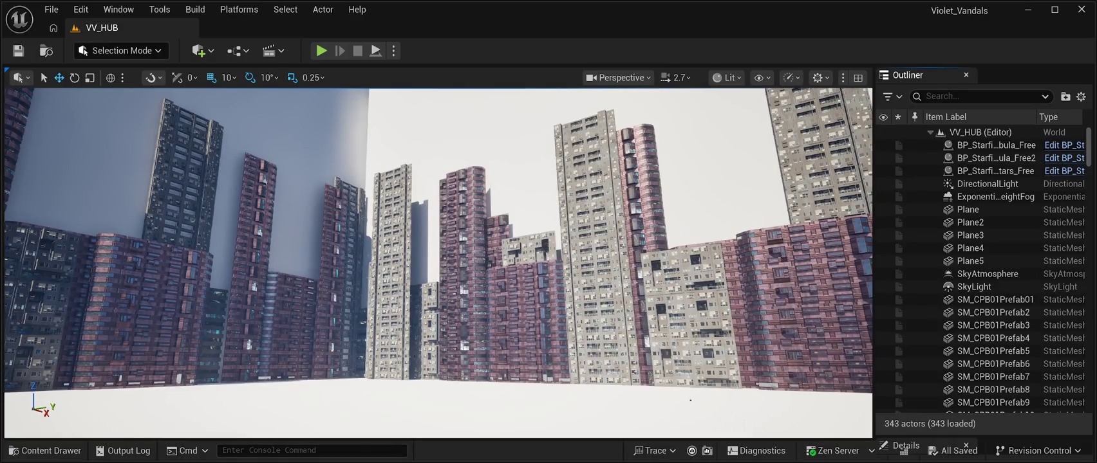
Open the Content Drawer and select the VV_HUB level asset
key(ctrl+space)
click(927, 238)
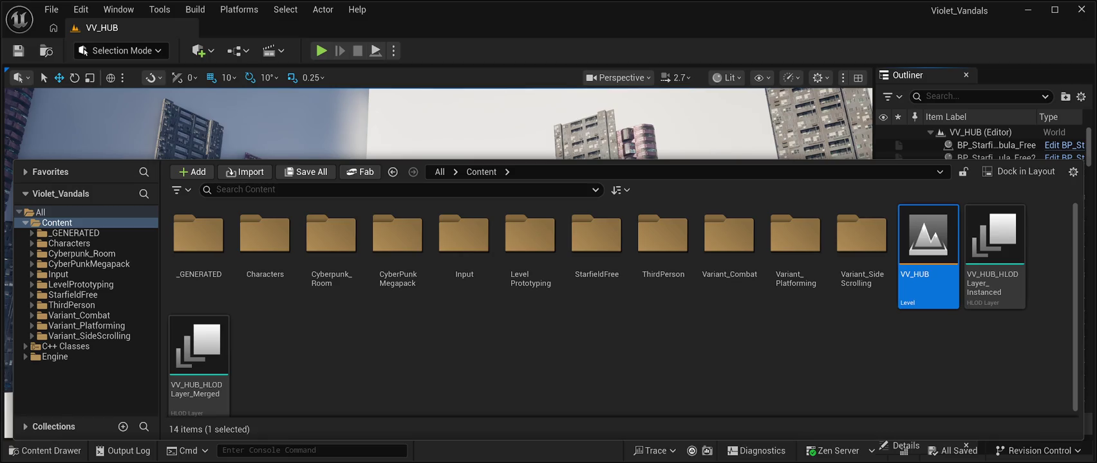
Reselect the VV_HUB level asset and duplicate it into a VV_HUB1 copy
key(ctrl+space)
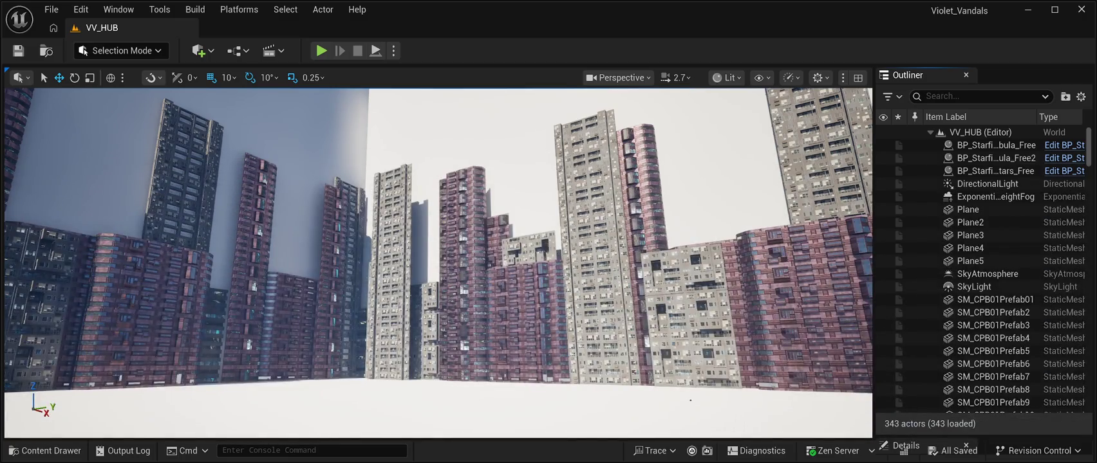
key(ctrl+space)
click(928, 257)
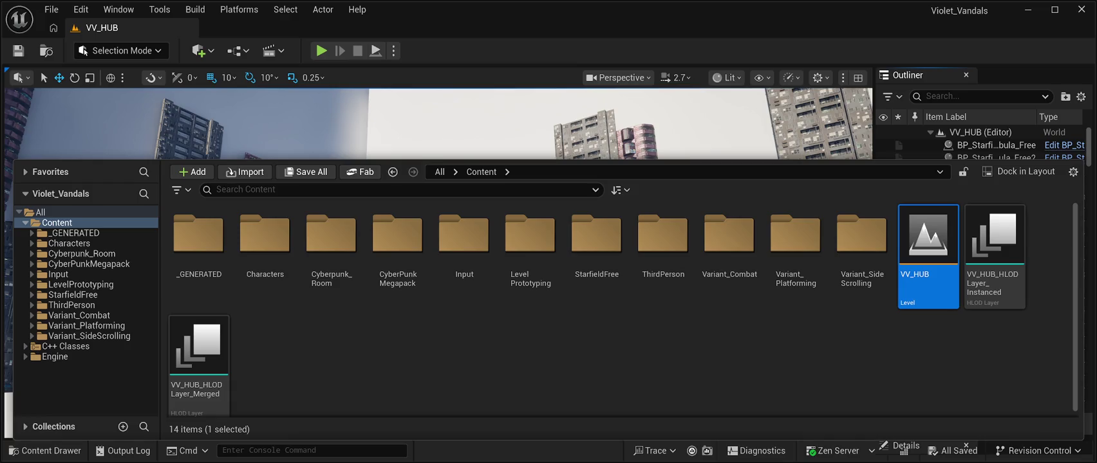
key(Escape)
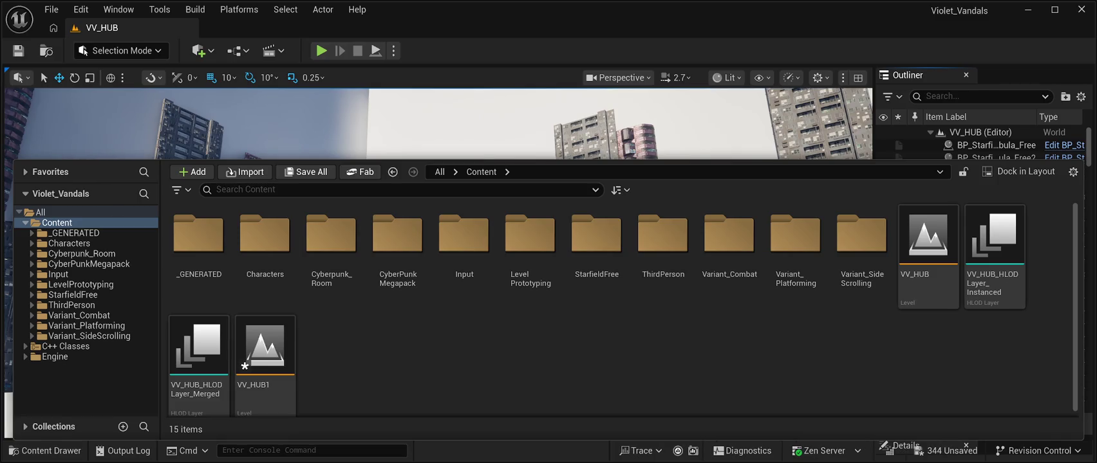
Rename the VV_HUB1 level copy to 'Clean_Hub'
click(264, 360)
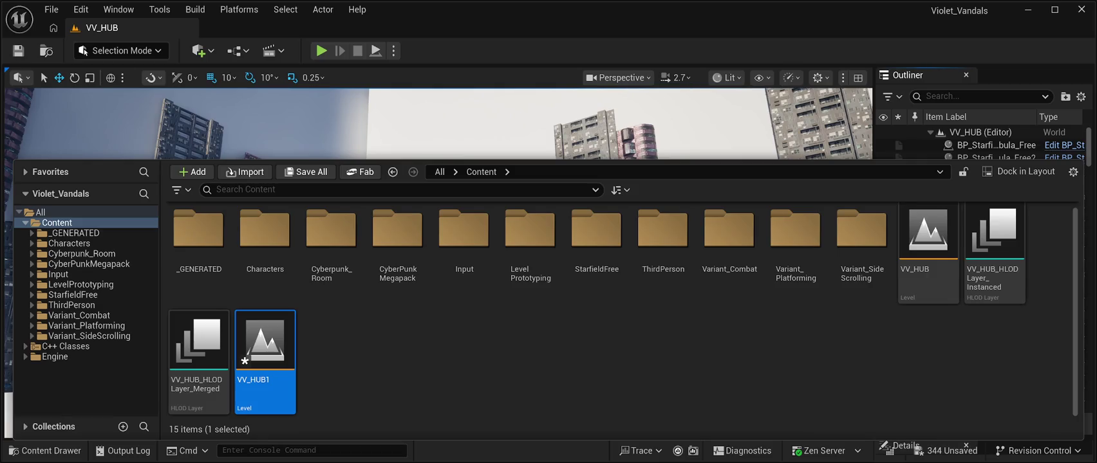
key(F2)
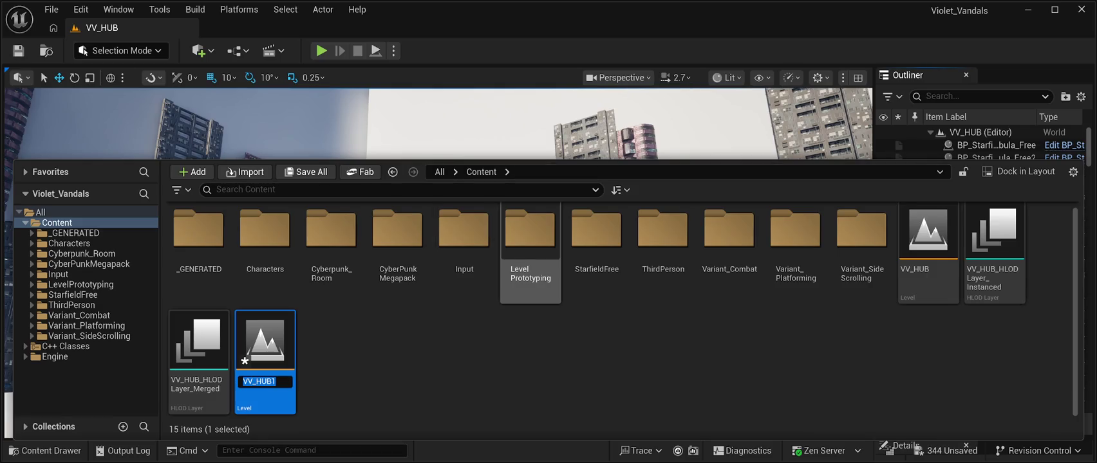
text(Clean_)
text(Hub)
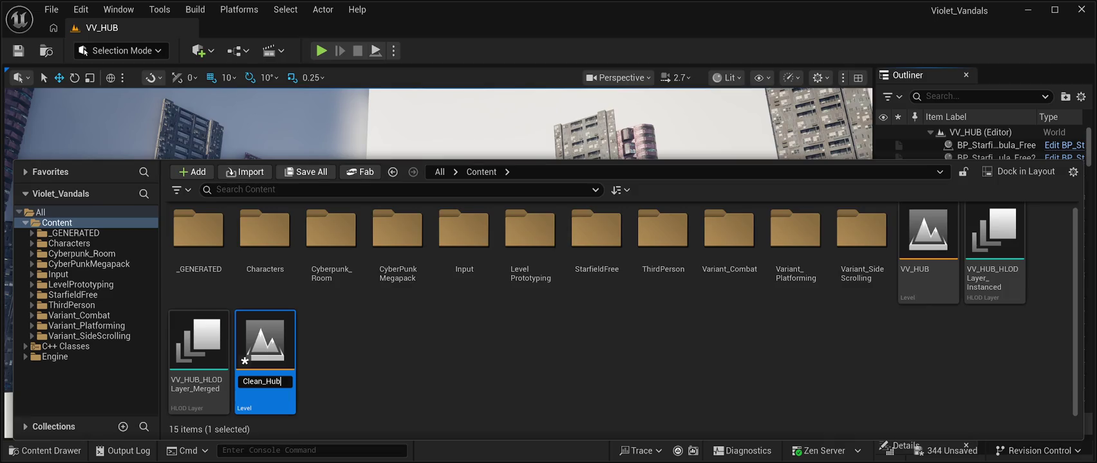
key(Return)
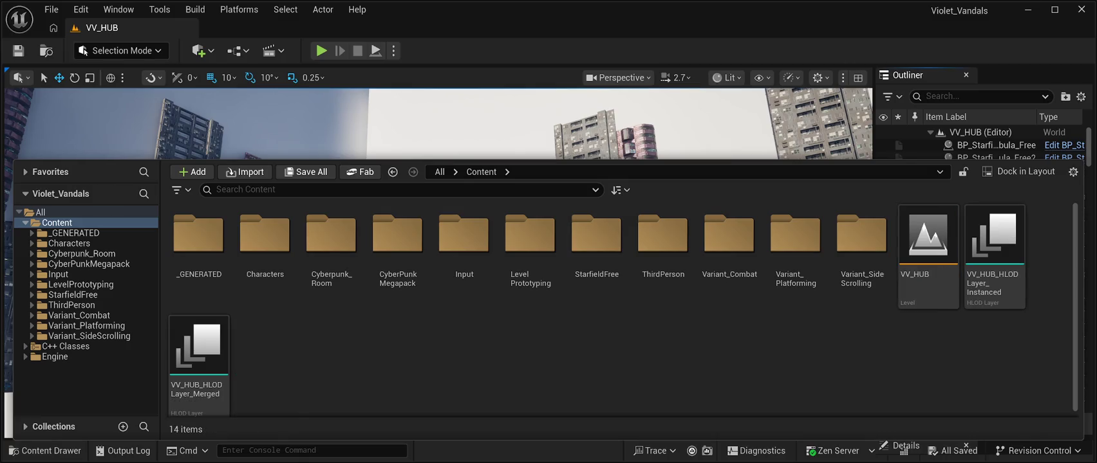
Select the VV_HUB level in the Content folder
click(927, 257)
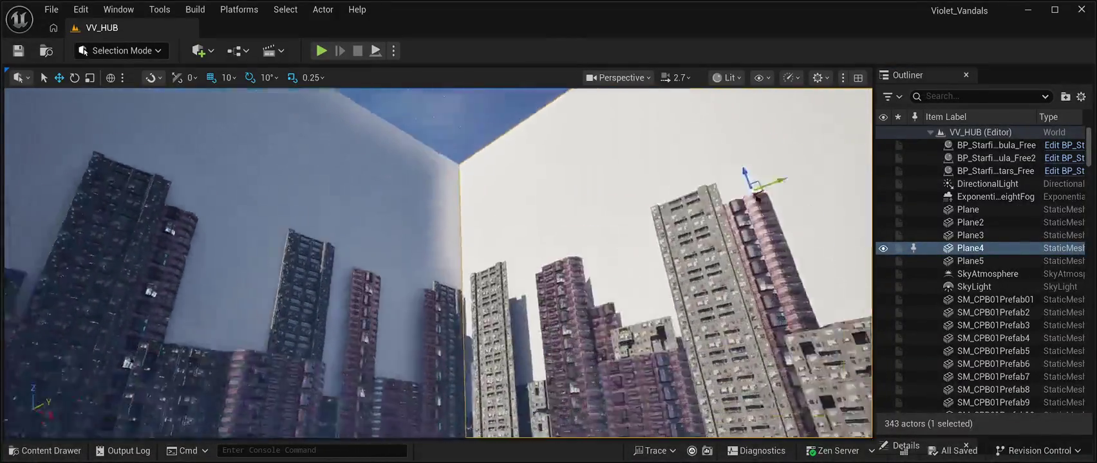
Play-test the VV_HUB level, then stop and return to the editor
key(alt+p)
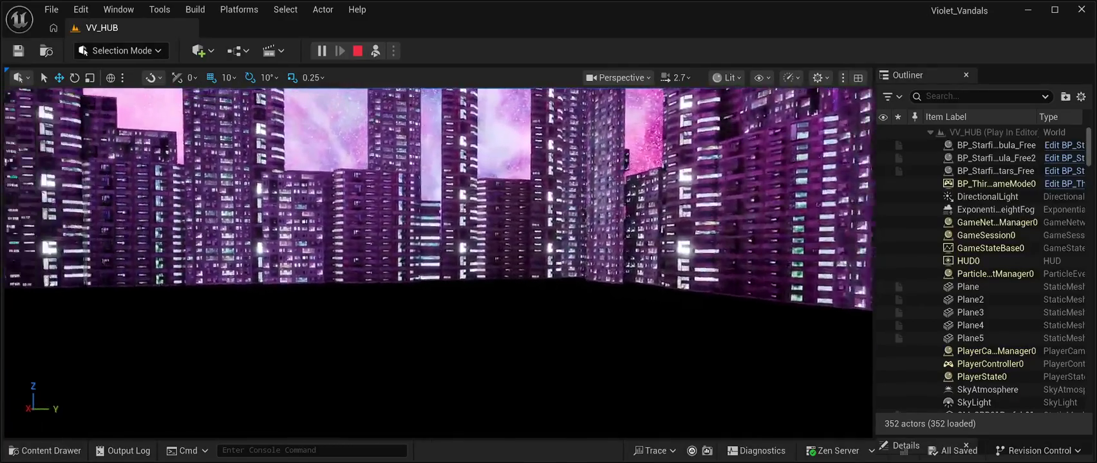
click(357, 51)
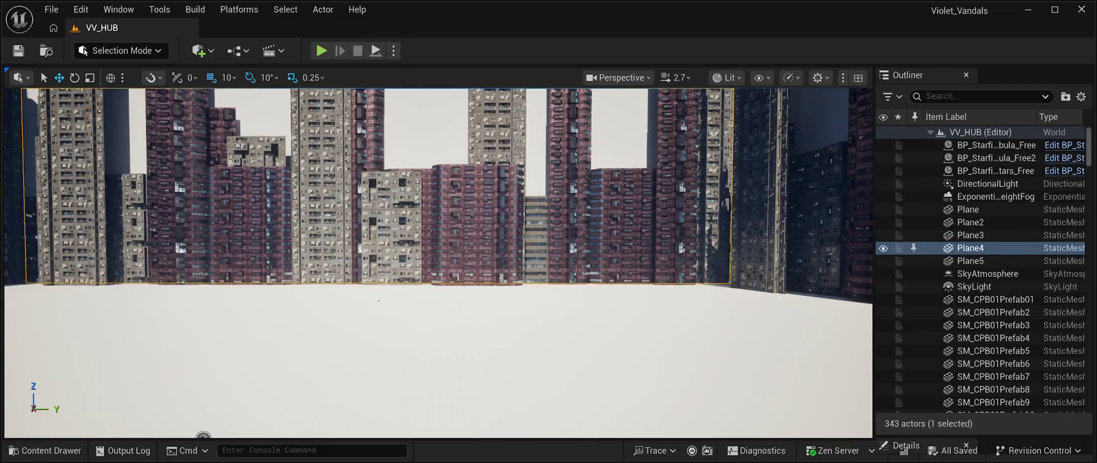
Swing the viewport to a low angle on the VV_HUB city towers, then bring up the File menu
drag(378, 301, 342, 328)
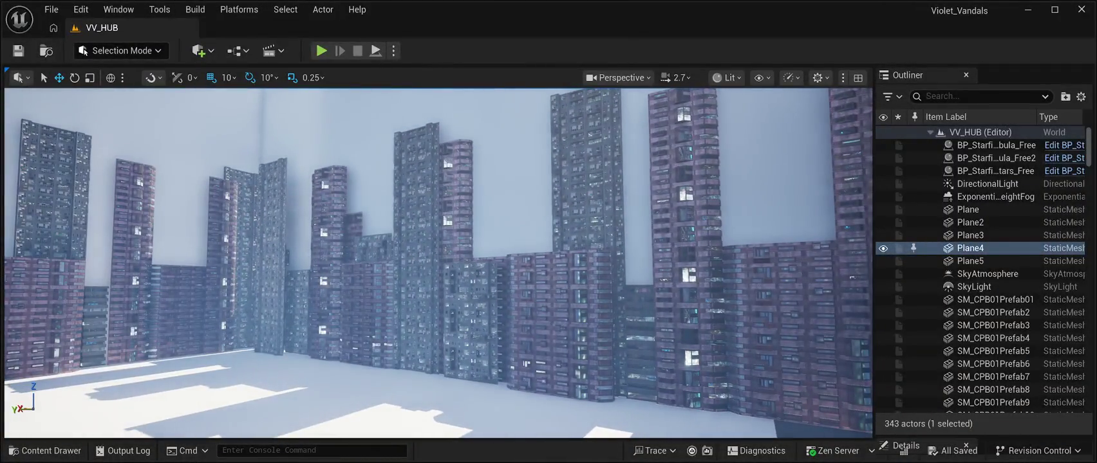
click(51, 9)
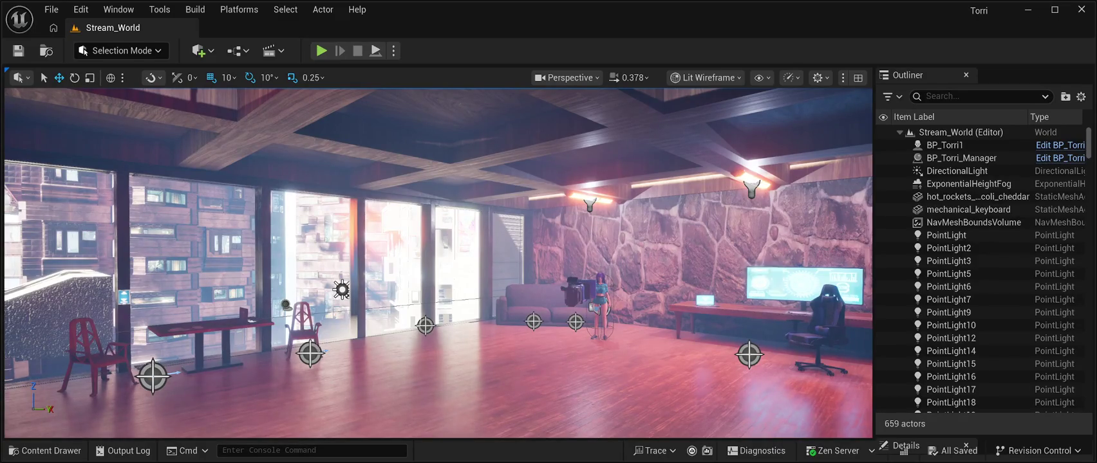
Bring up the File menu and dismiss it without choosing a command
click(51, 9)
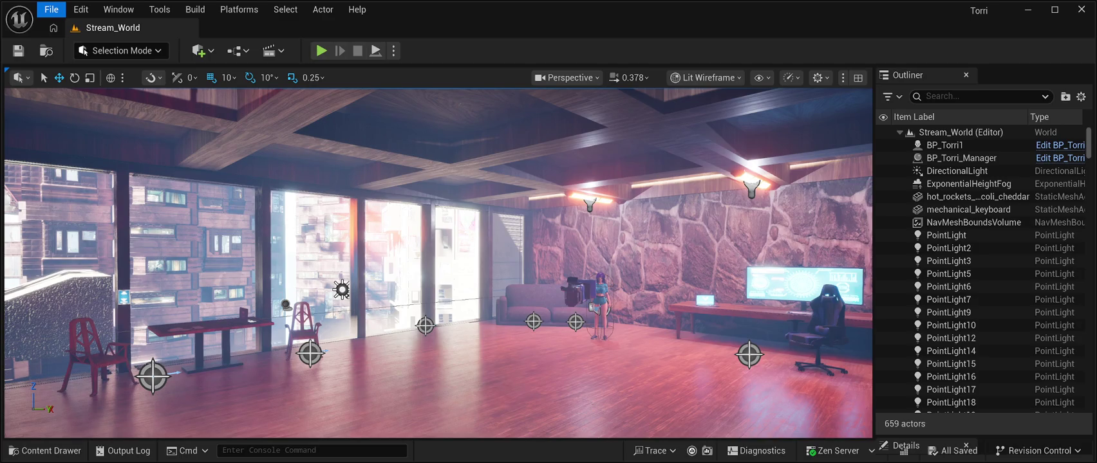
key(Escape)
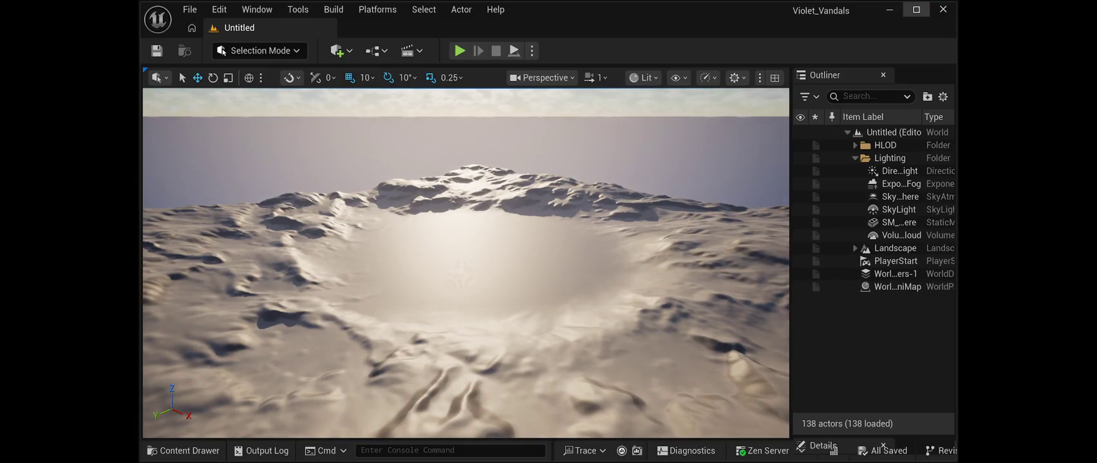
Maximize the editor window, then bring up the File menu and dismiss it
click(916, 9)
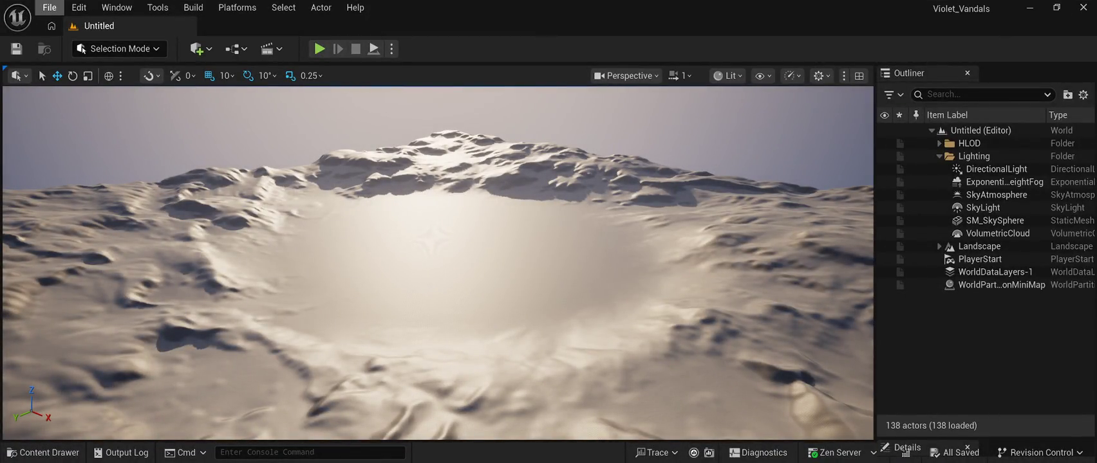
click(49, 7)
key(Escape)
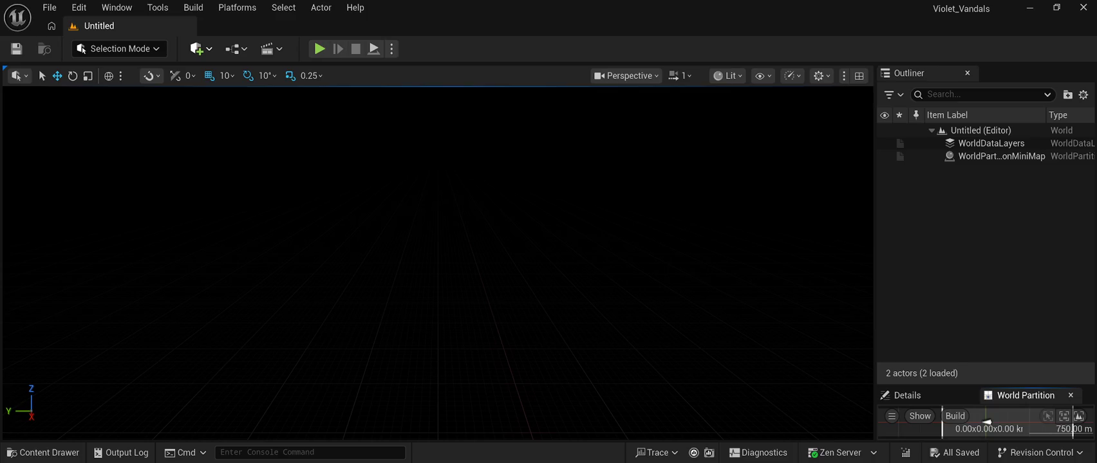
click(200, 48)
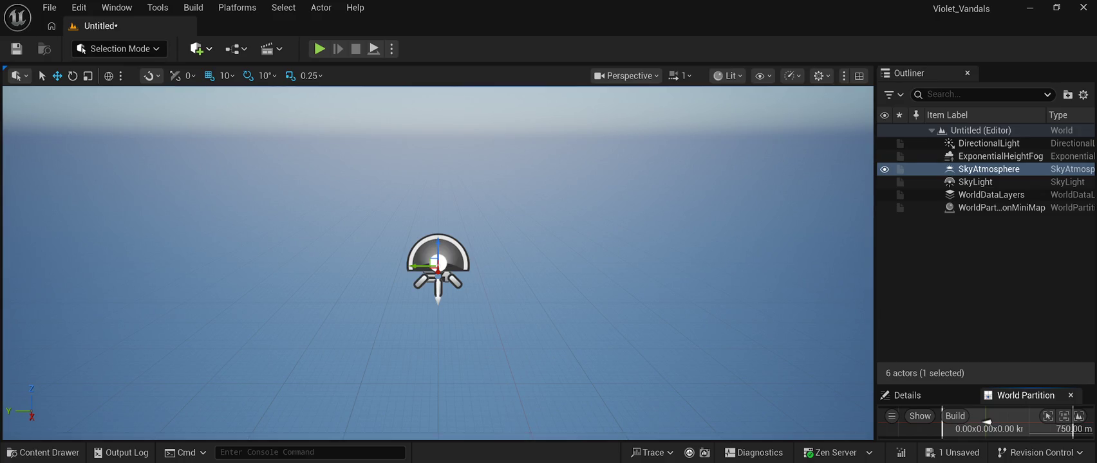
key(ctrl+s)
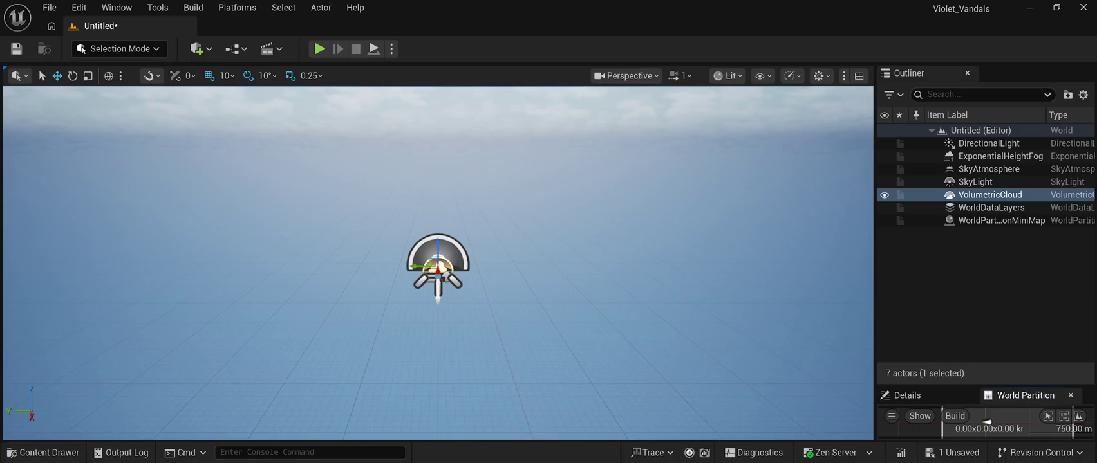
mouse_move(451, 322)
mouse_down()
mouse_move(547, 338)
mouse_move(515, 345)
mouse_move(576, 341)
mouse_up()
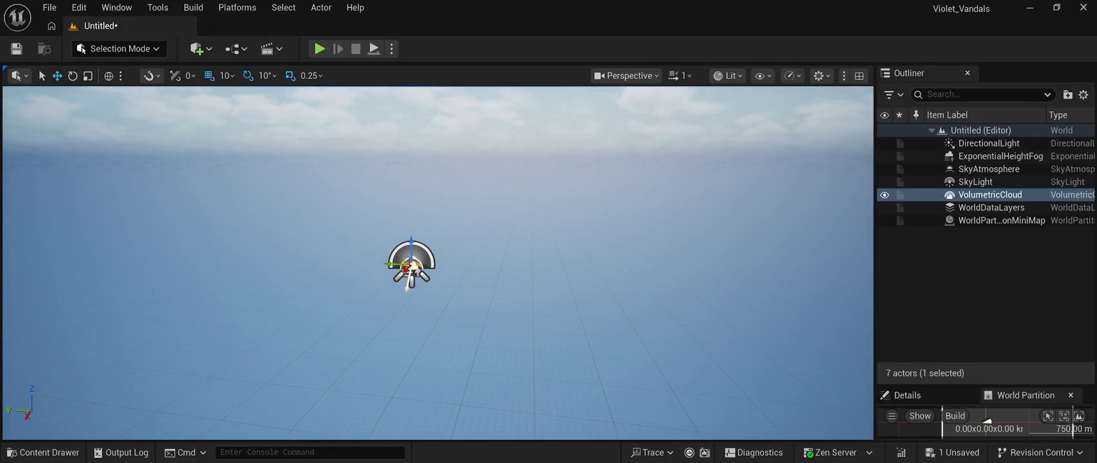
mouse_move(451, 322)
mouse_down()
mouse_move(450, 212)
mouse_move(451, 302)
mouse_up()
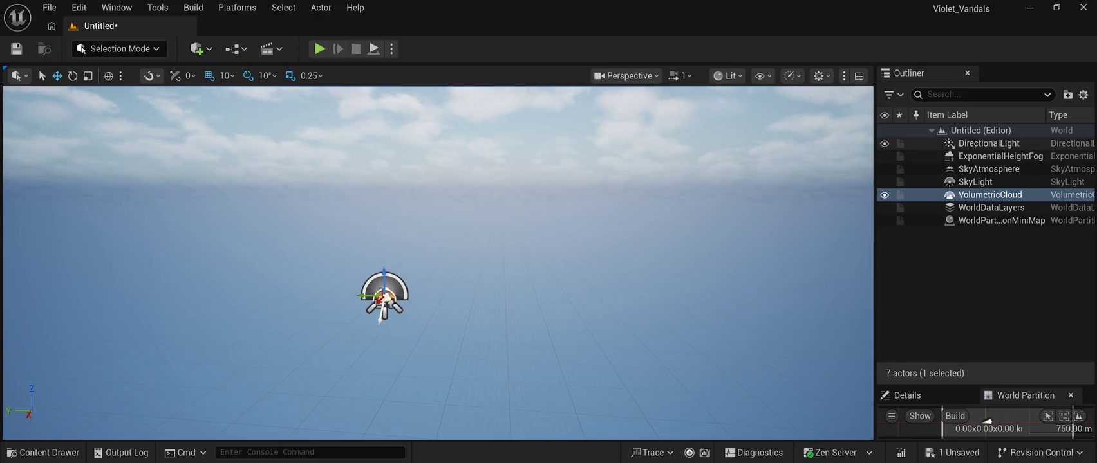
Select the DirectionalLight actor in the Outliner
click(988, 143)
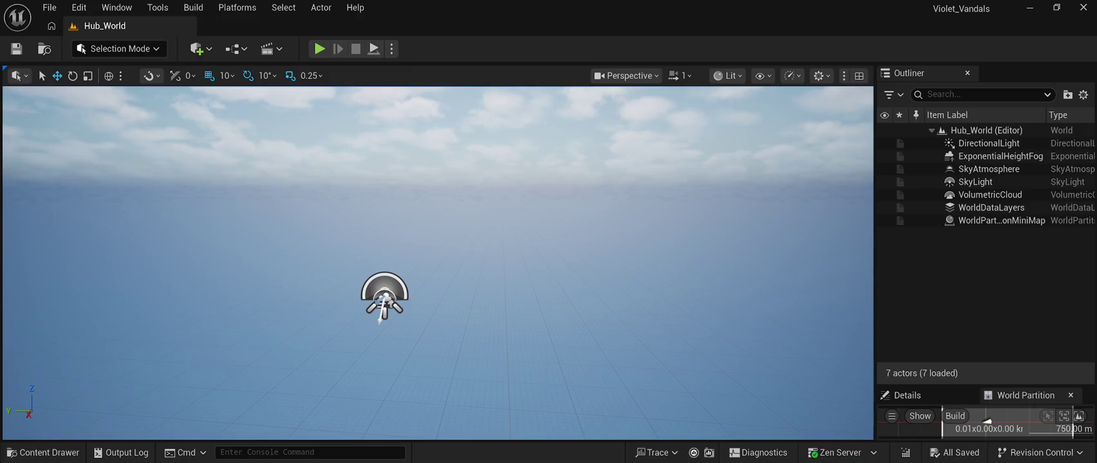
click(988, 143)
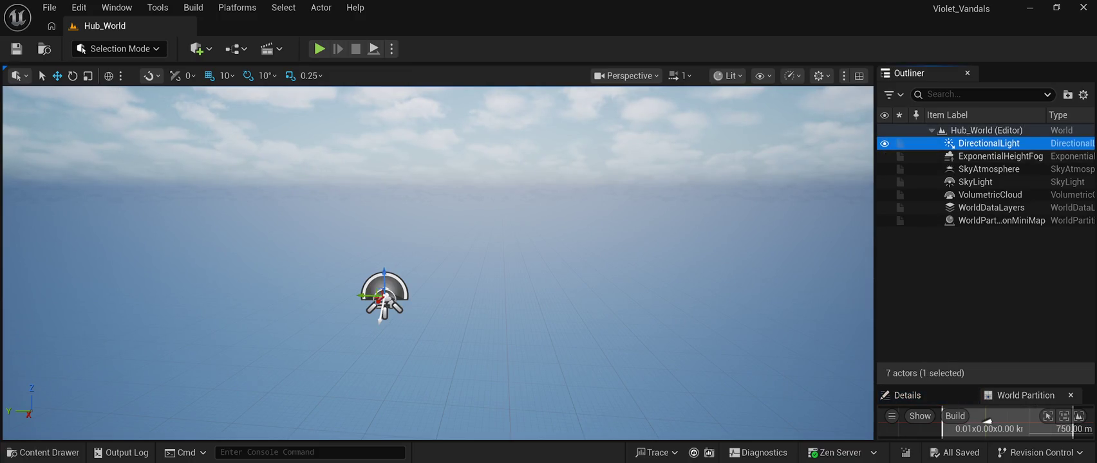
Enlarge the DirectionalLight's Details panel, save Hub_World, and start Play in Editor
drag(985, 386, 985, 201)
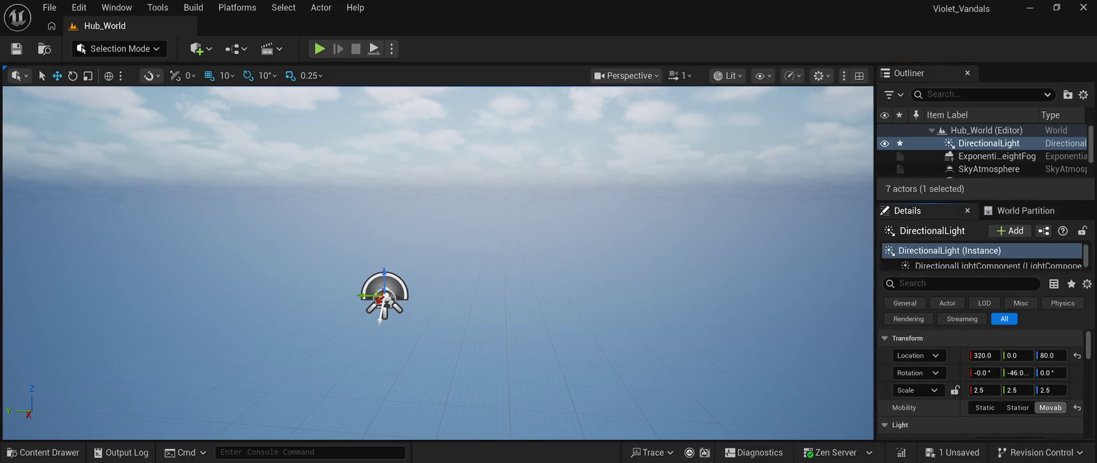
key(ctrl+s)
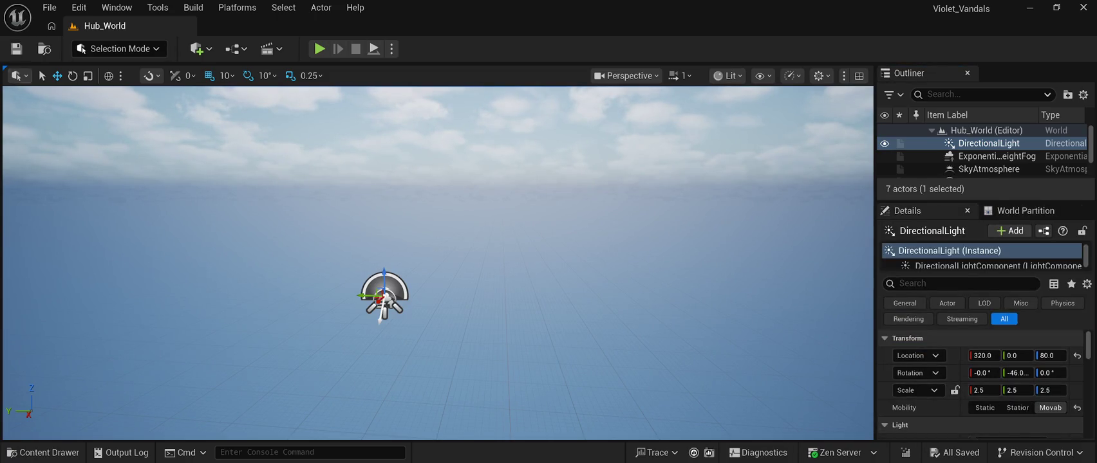
key(alt+p)
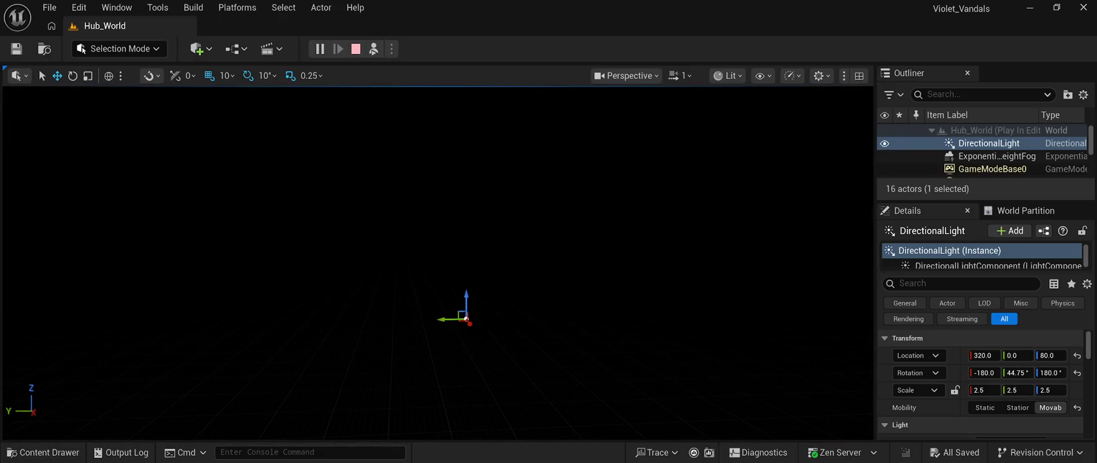
Stop the play-test and toggle the Content Drawer to check Hub_World
click(355, 49)
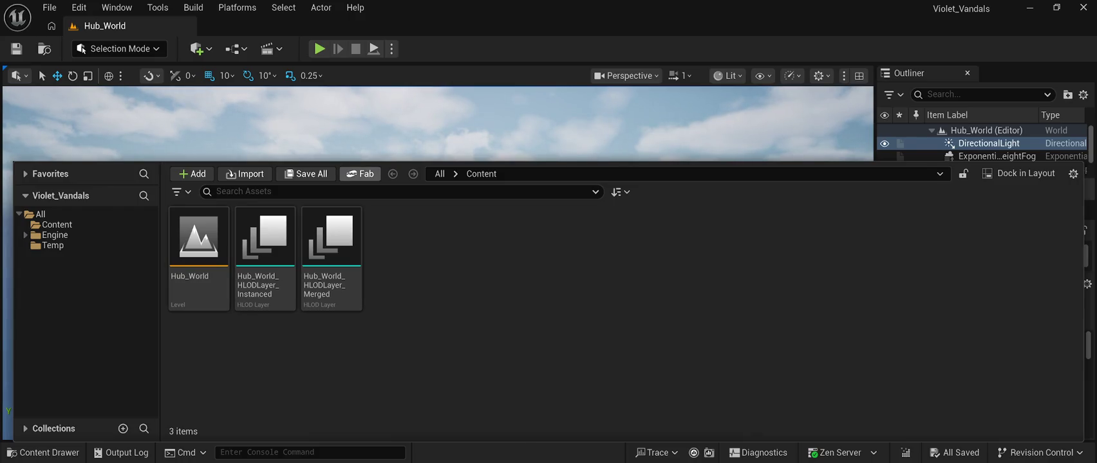
key(ctrl+space)
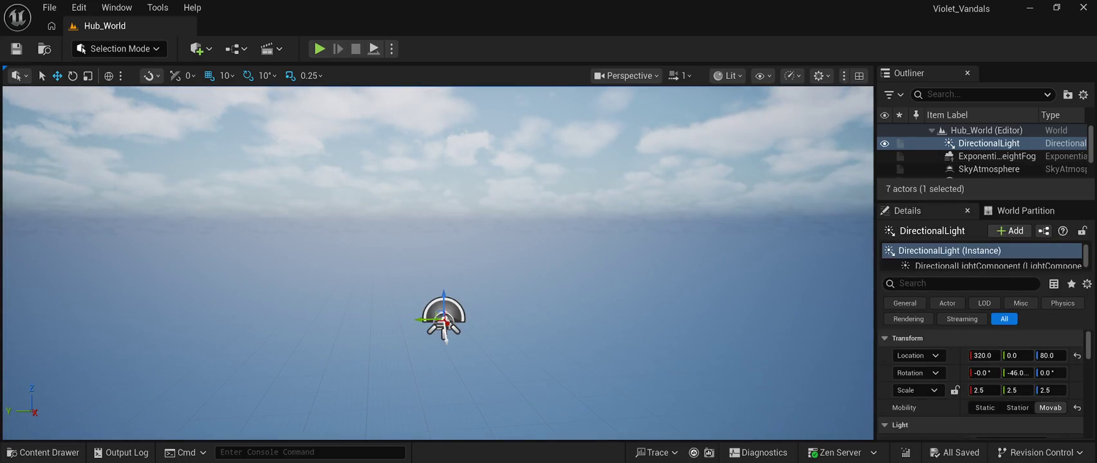
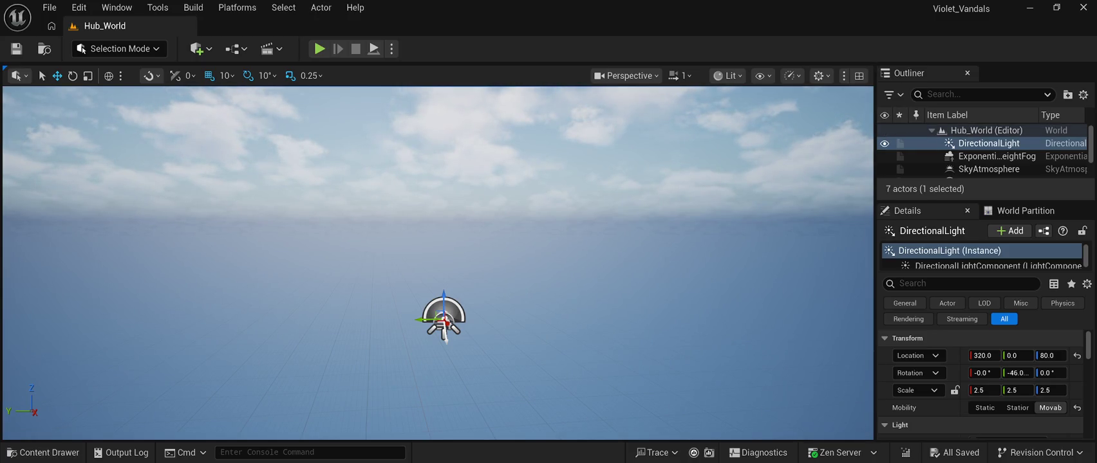
Drag BP_Starfield_bgNebula_Free and BP_Starfield_Stars_Free from StarfieldFree > BluePrint into the Hub_World level
click(43, 452)
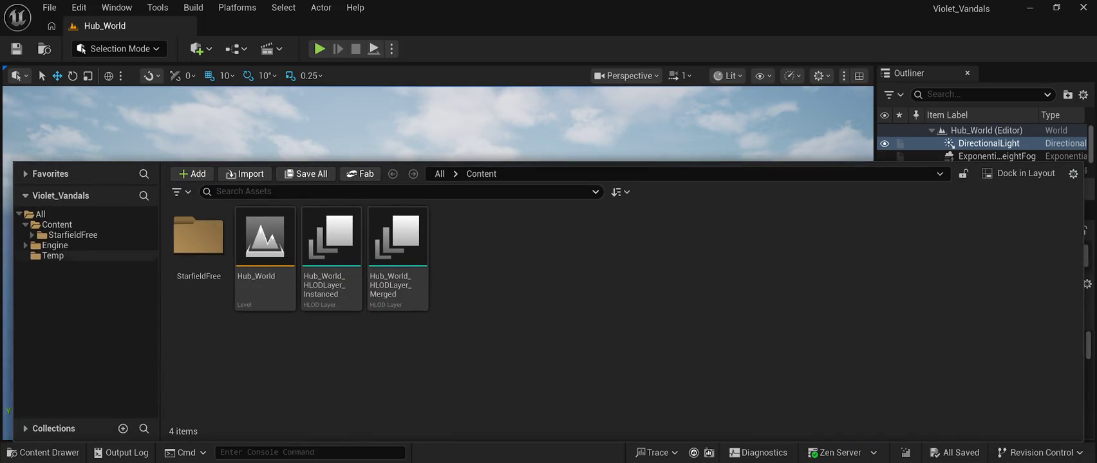
click(72, 235)
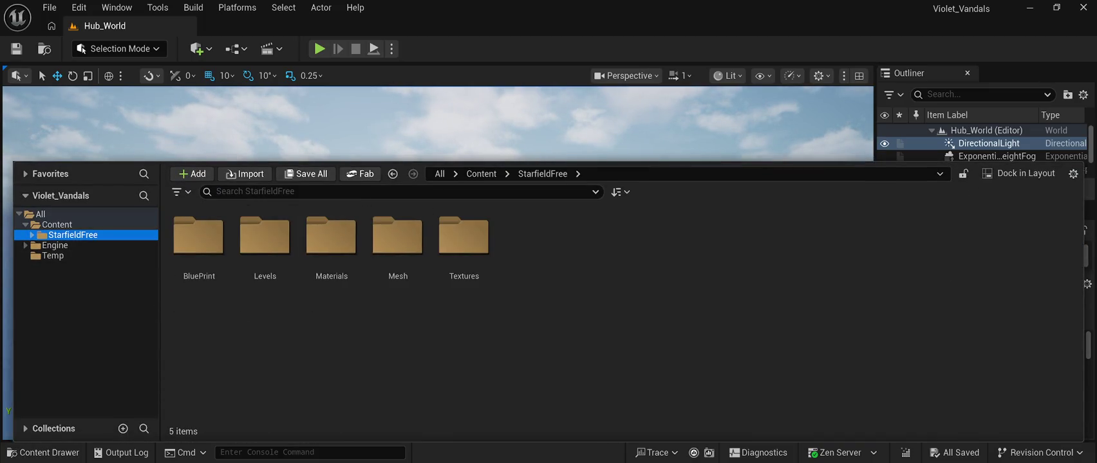
double_click(198, 238)
click(198, 245)
mouse_move(199, 244)
mouse_down()
mouse_move(346, 164)
mouse_move(372, 296)
mouse_move(415, 336)
mouse_move(391, 332)
mouse_up()
click(44, 453)
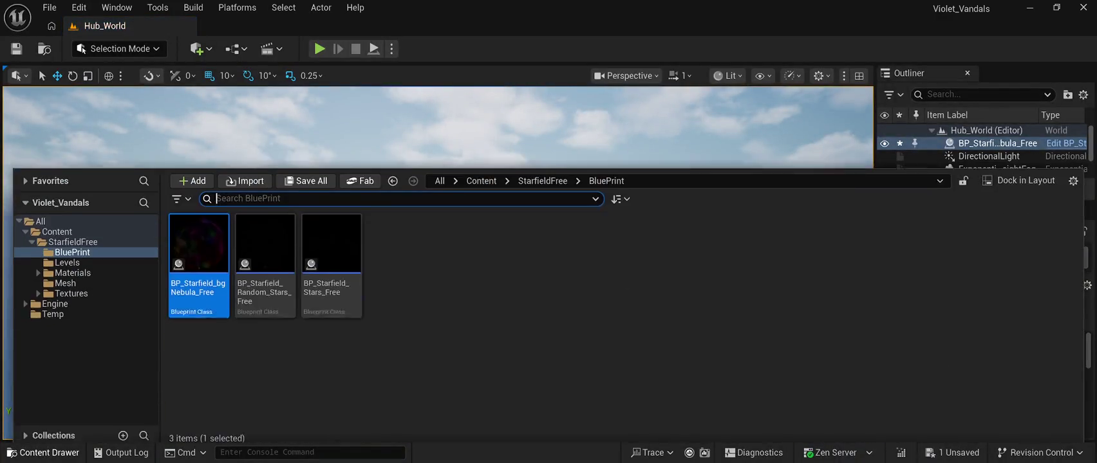
mouse_move(331, 244)
mouse_down()
mouse_move(353, 135)
mouse_move(399, 367)
mouse_move(419, 337)
mouse_up()
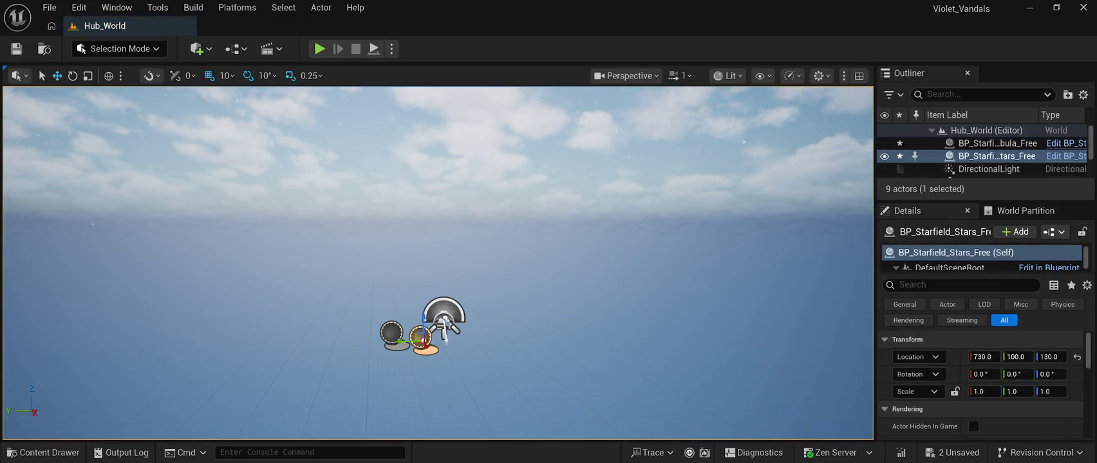
Reset the stars and nebula actors' Location to 0,0,0, save the level, and reopen the Content Drawer
click(1076, 356)
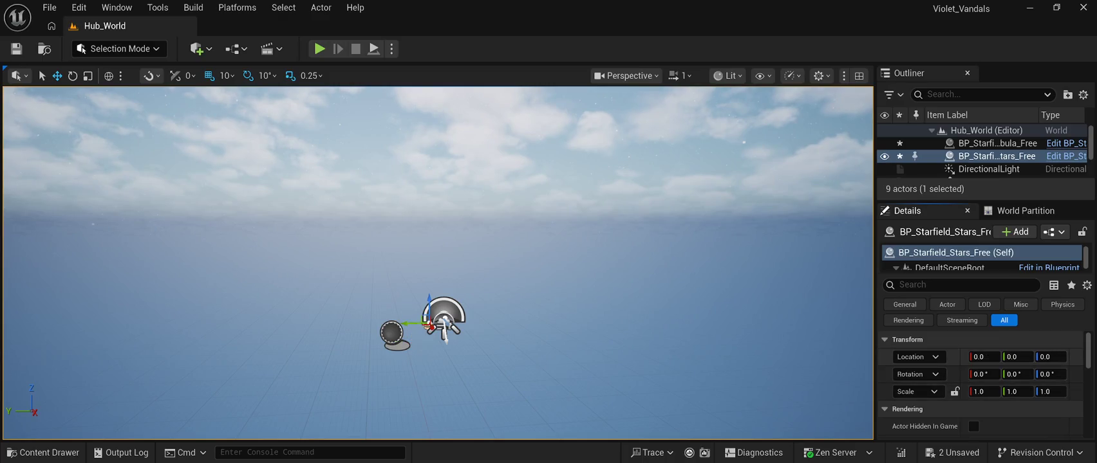
click(996, 143)
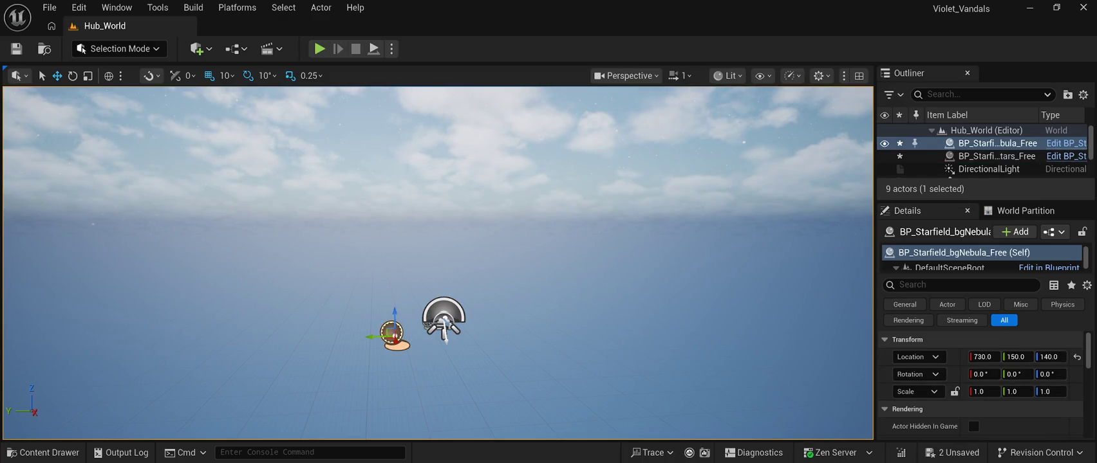
click(1076, 356)
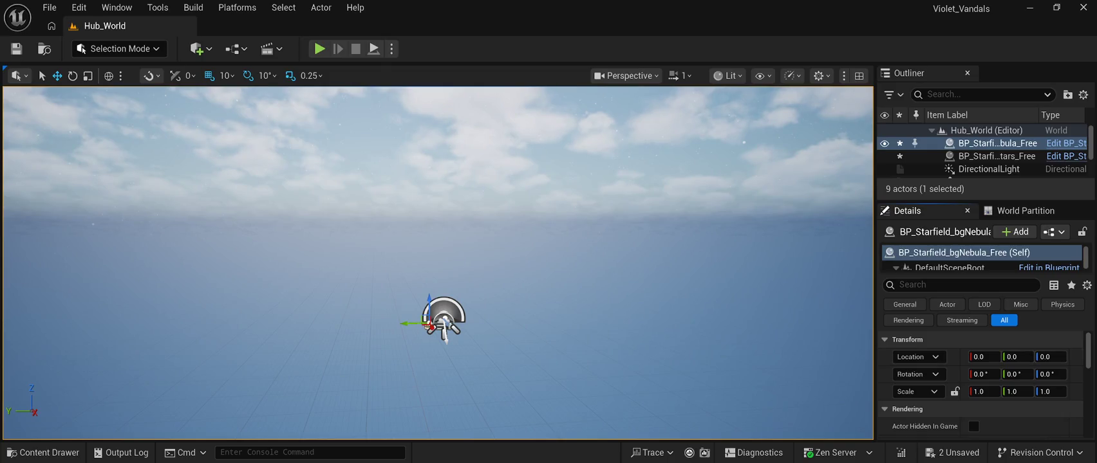
click(16, 48)
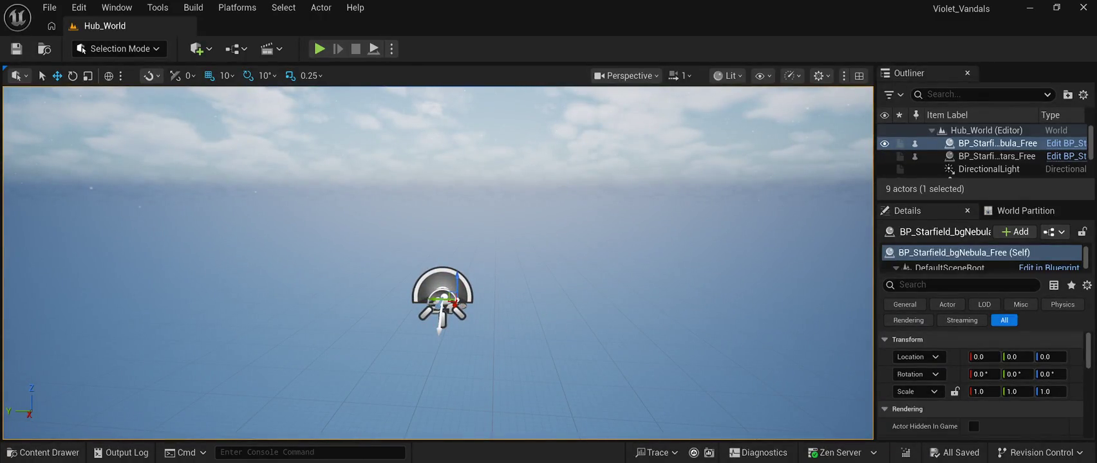
click(43, 452)
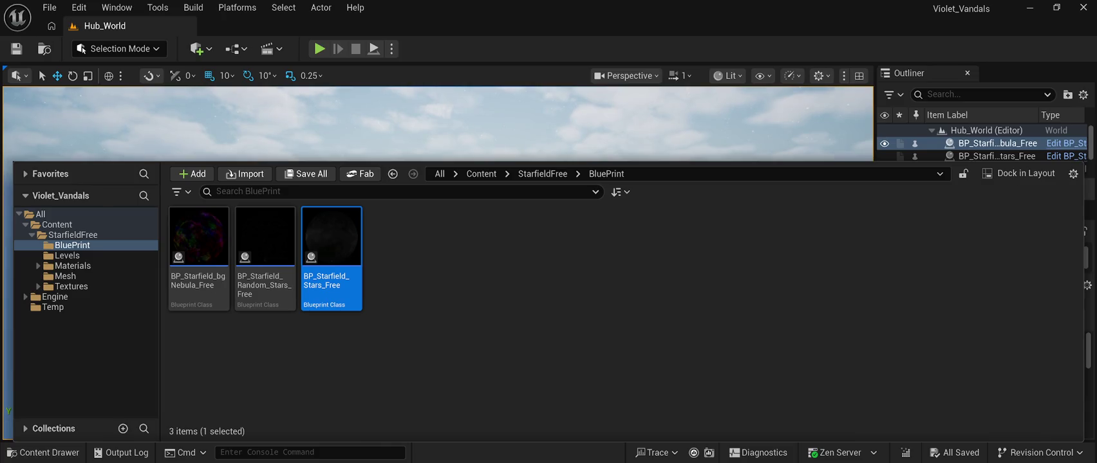
Close the Content Drawer with Ctrl+Space and save with Ctrl+S
key(ctrl+space)
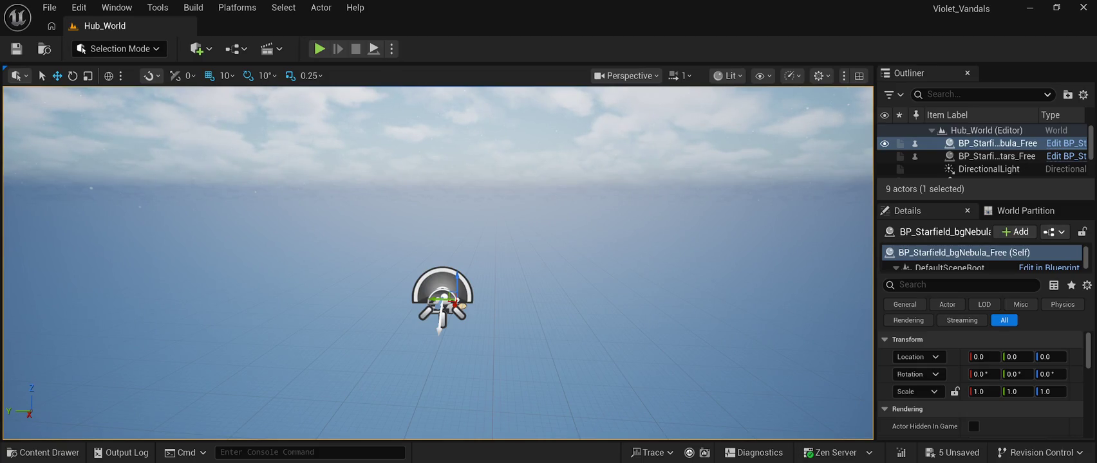
key(ctrl+s)
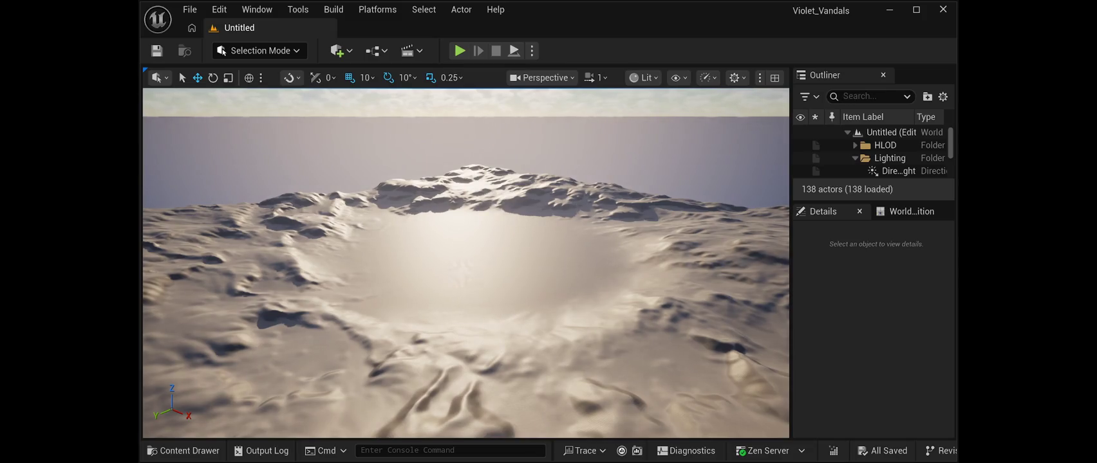
Browse the StarfieldFree Materials, Mesh, Textures and BluePrint folders, then close the Content Drawer
click(183, 450)
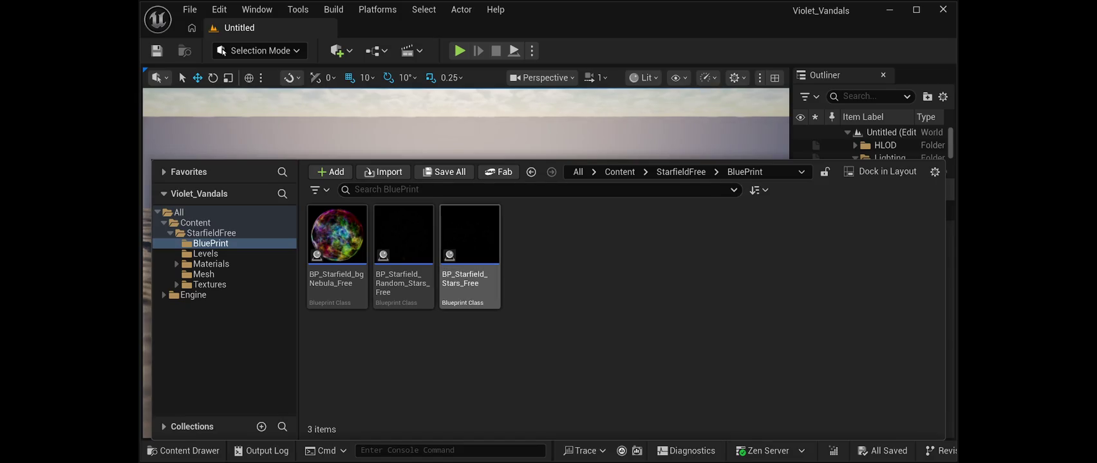
click(211, 264)
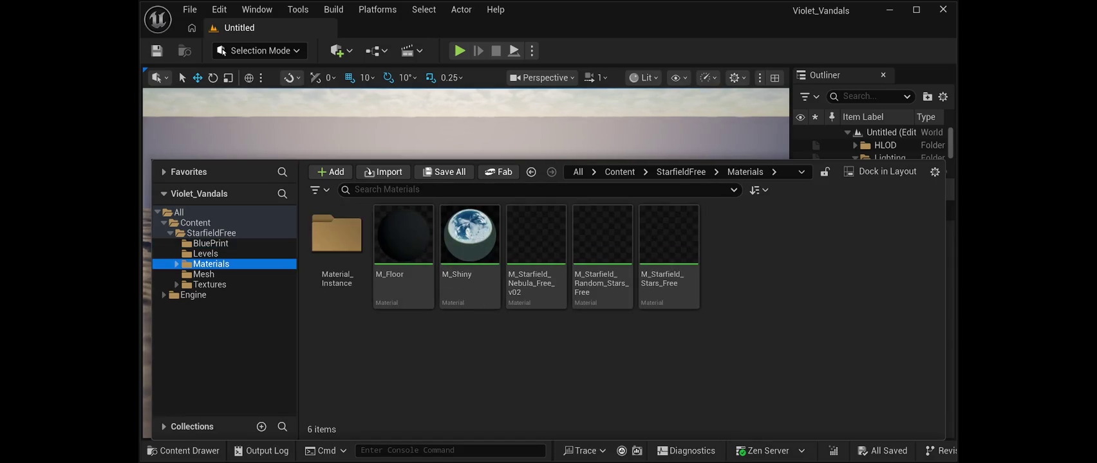
click(203, 274)
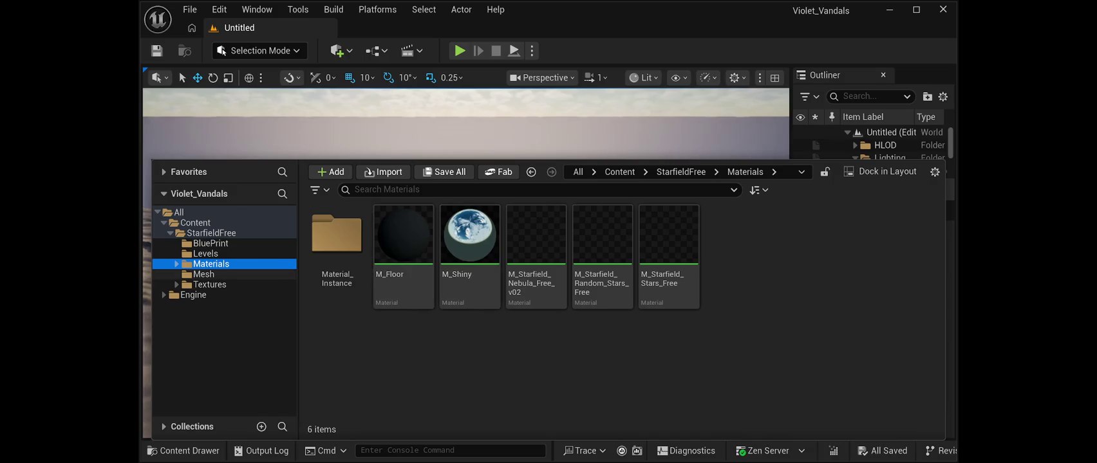
click(209, 284)
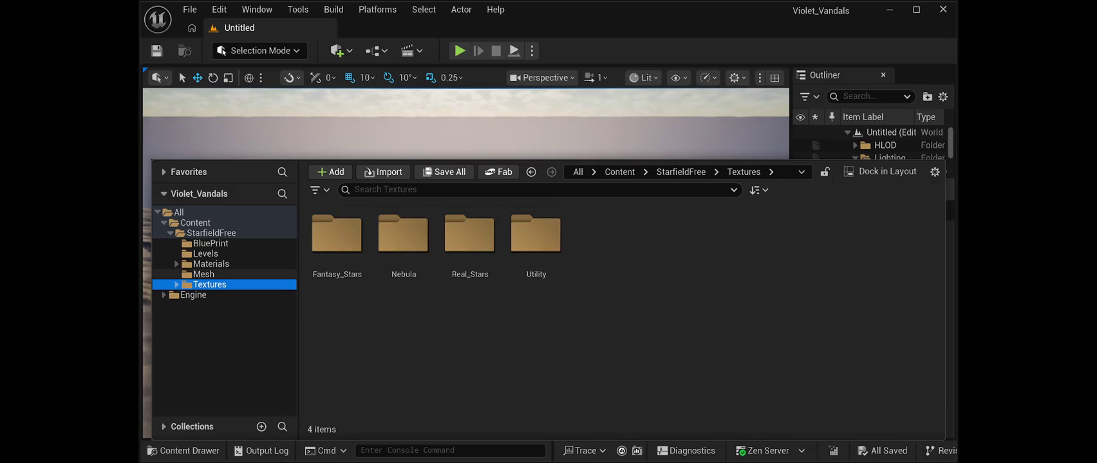
click(203, 274)
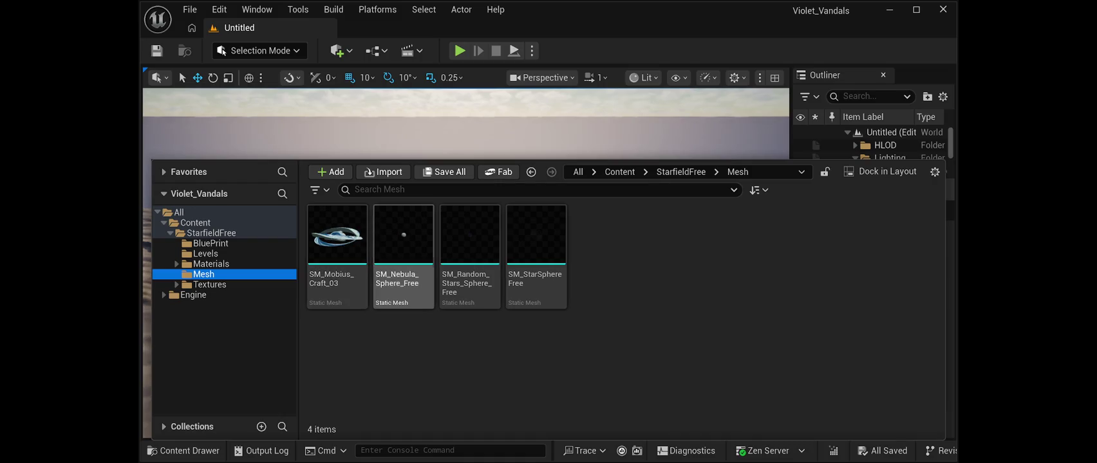
click(210, 243)
click(211, 233)
click(195, 222)
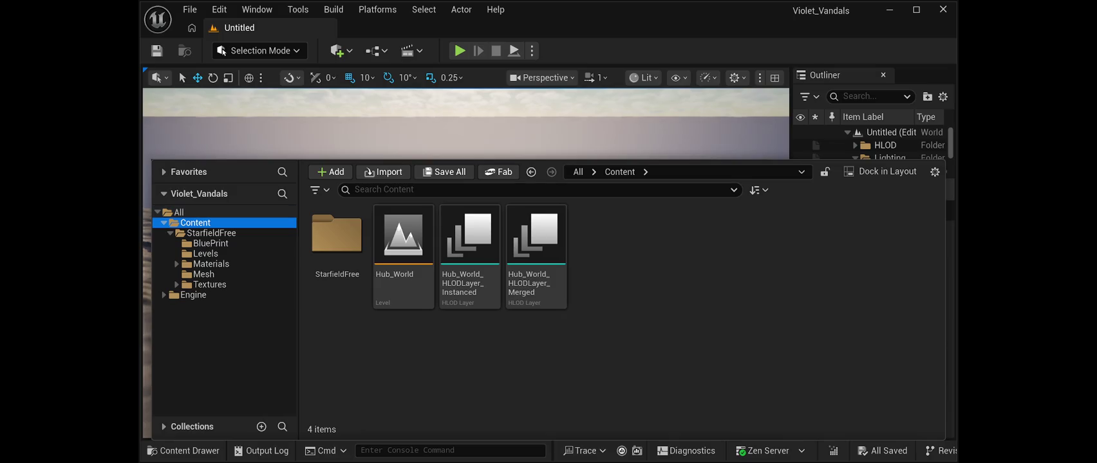
key(ctrl+space)
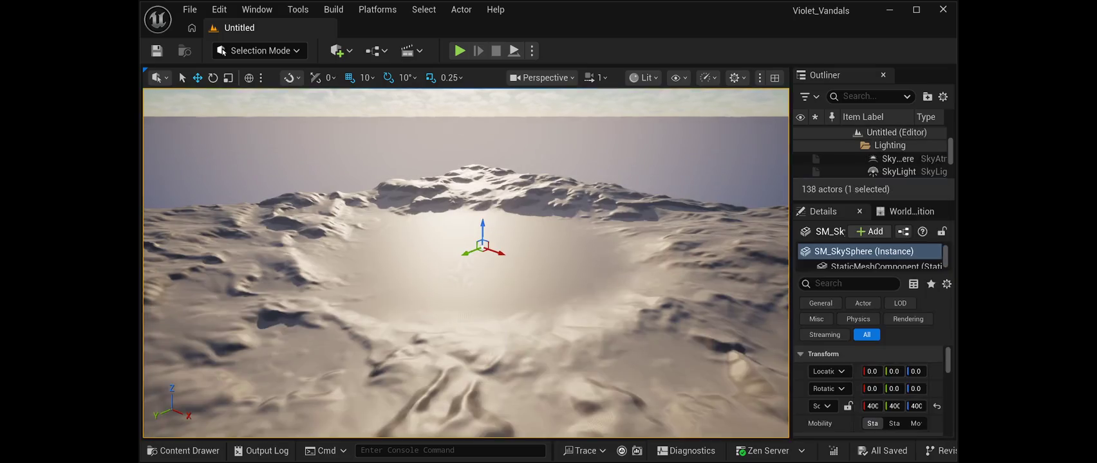
Open the File menu and dismiss it with Escape
click(190, 9)
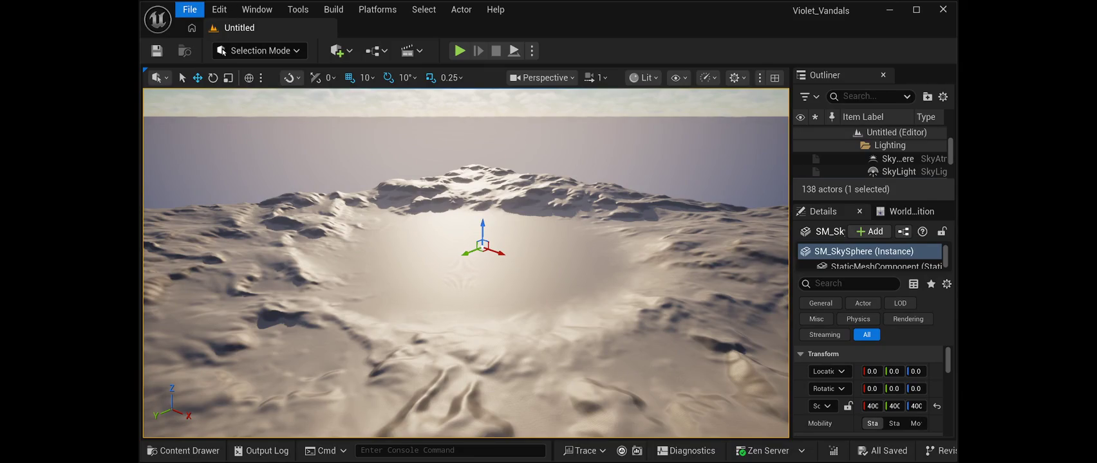
key(Escape)
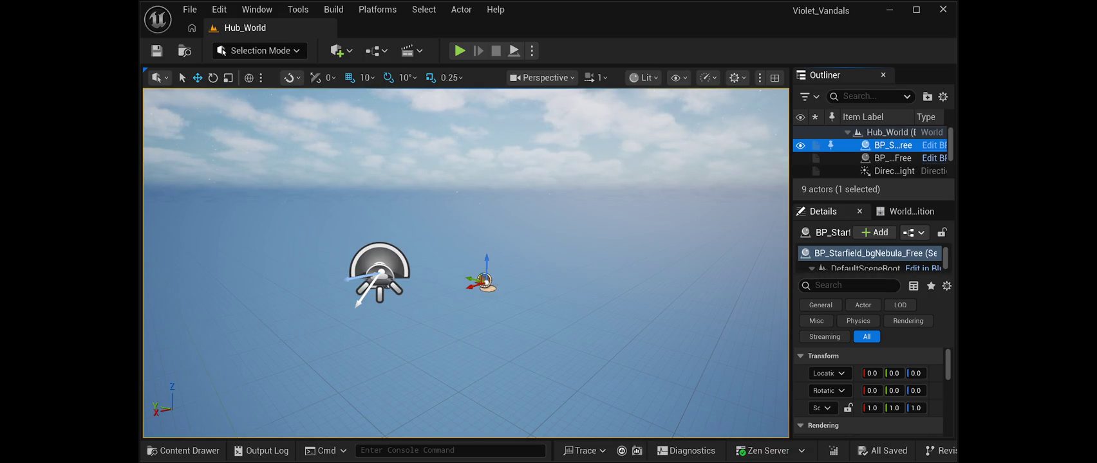
Select the Nebula_Sphere_02 component, save Hub_World, and Play in Editor to preview the purple nebula sky
drag(873, 202, 873, 173)
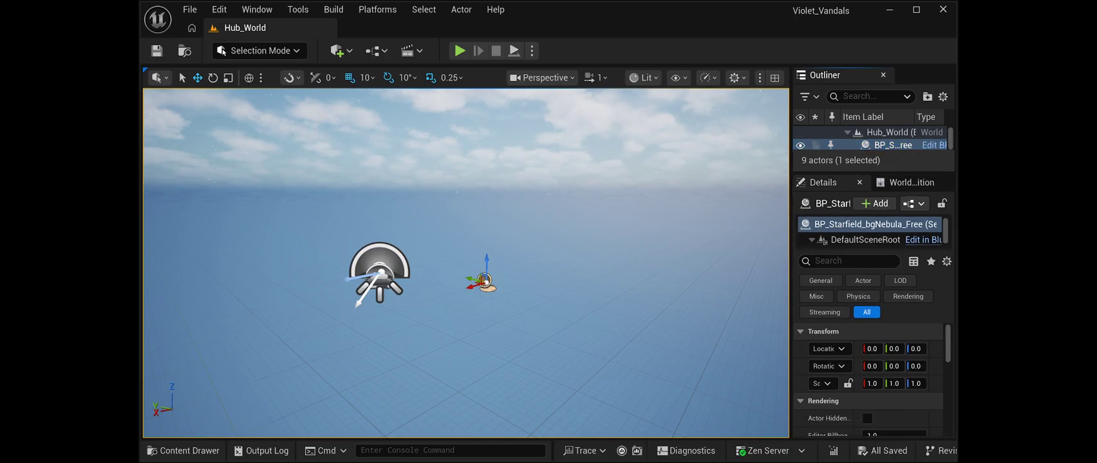
scroll(868, 232, down, 1)
click(872, 239)
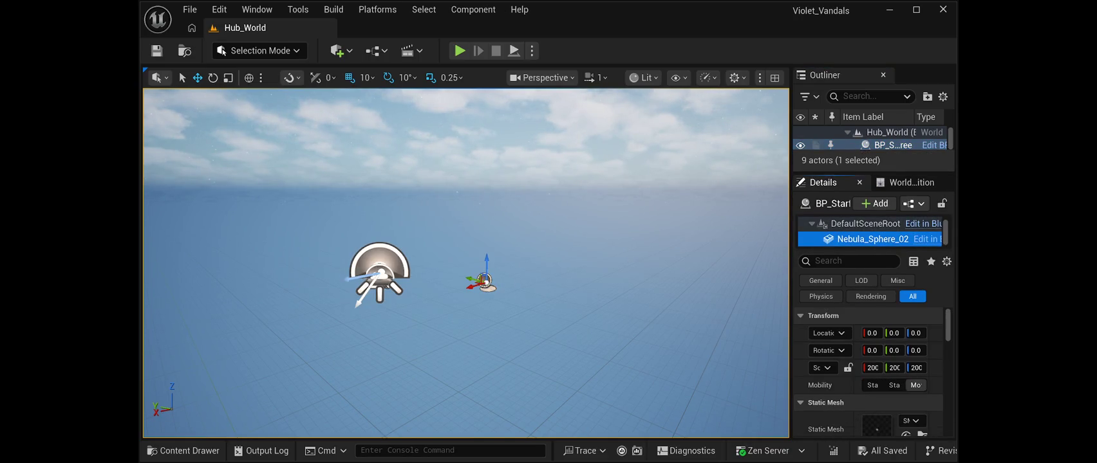
scroll(867, 372, down, 3)
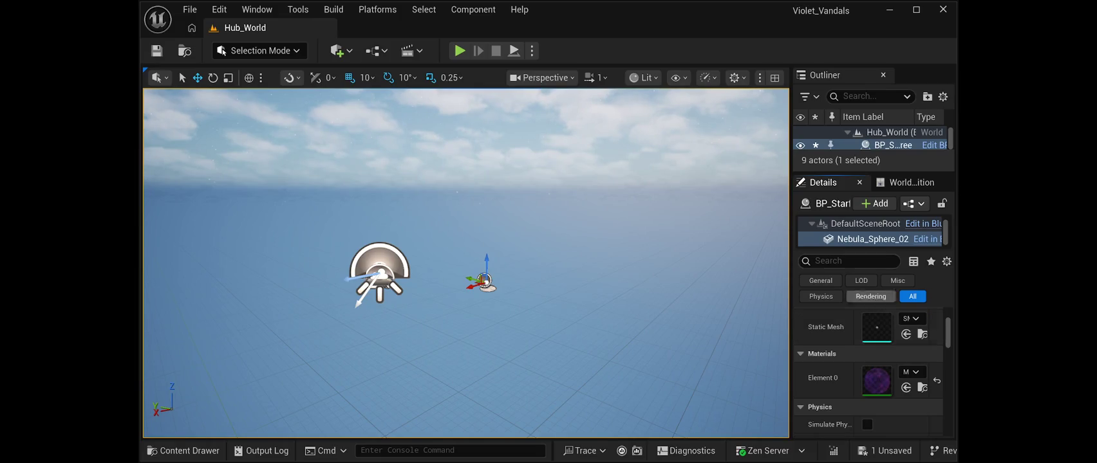
key(ctrl+s)
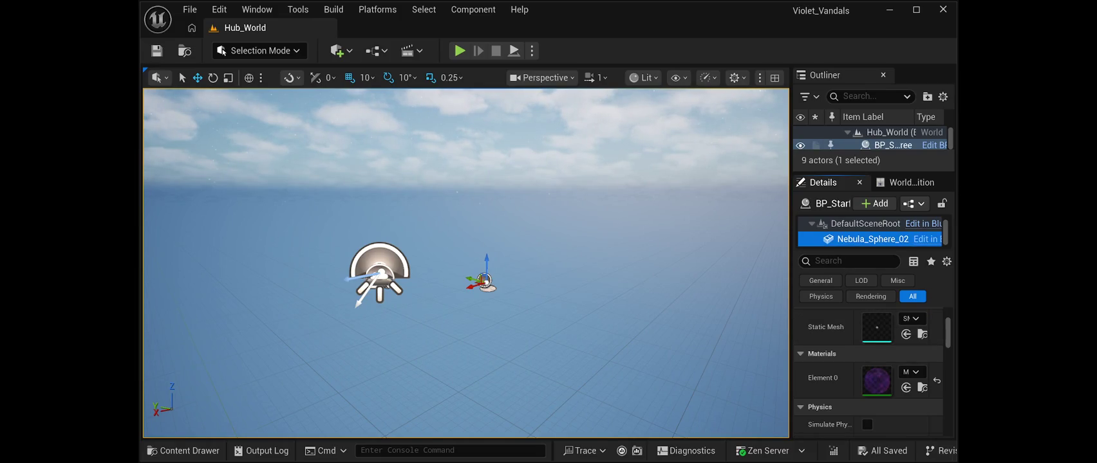
key(alt+p)
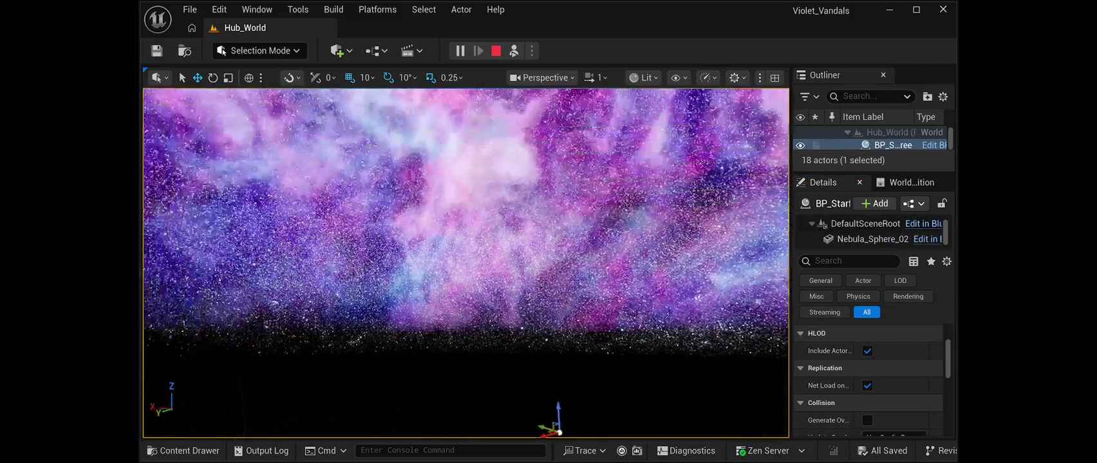